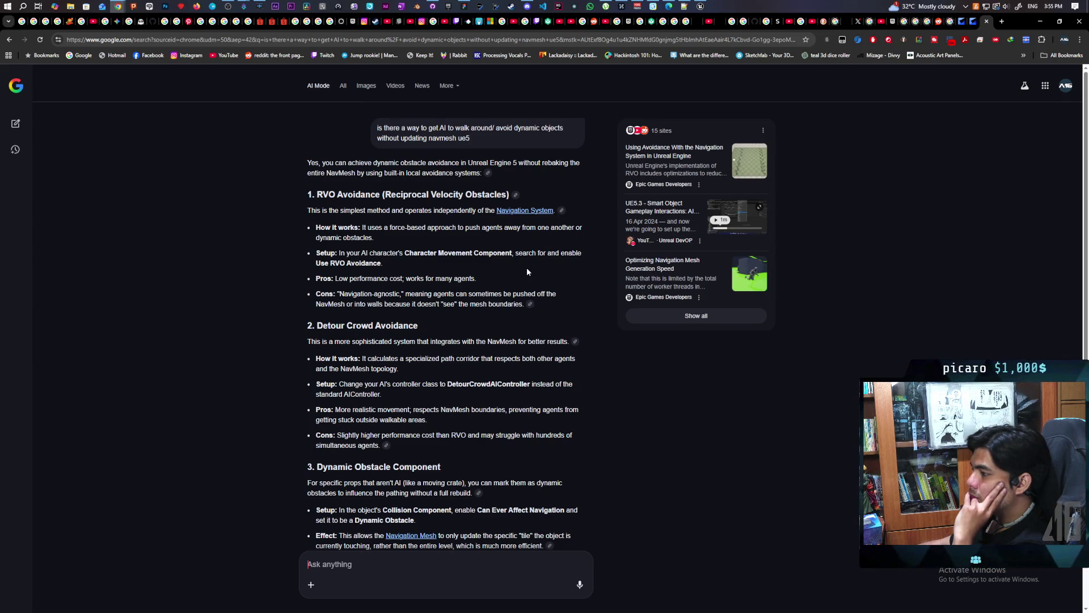
# Step: Scroll through the AI Mode answer on RVO, Detour Crowd and Dynamic Obstacle Component options
pyautogui.scroll(-2, 527, 272)
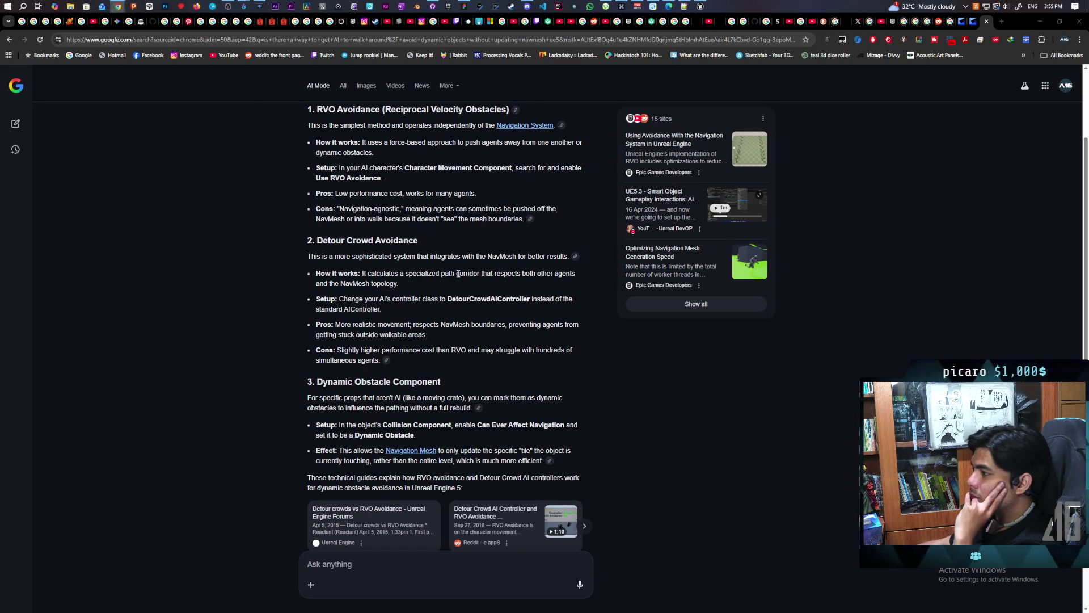
pyautogui.scroll(1, 462, 275)
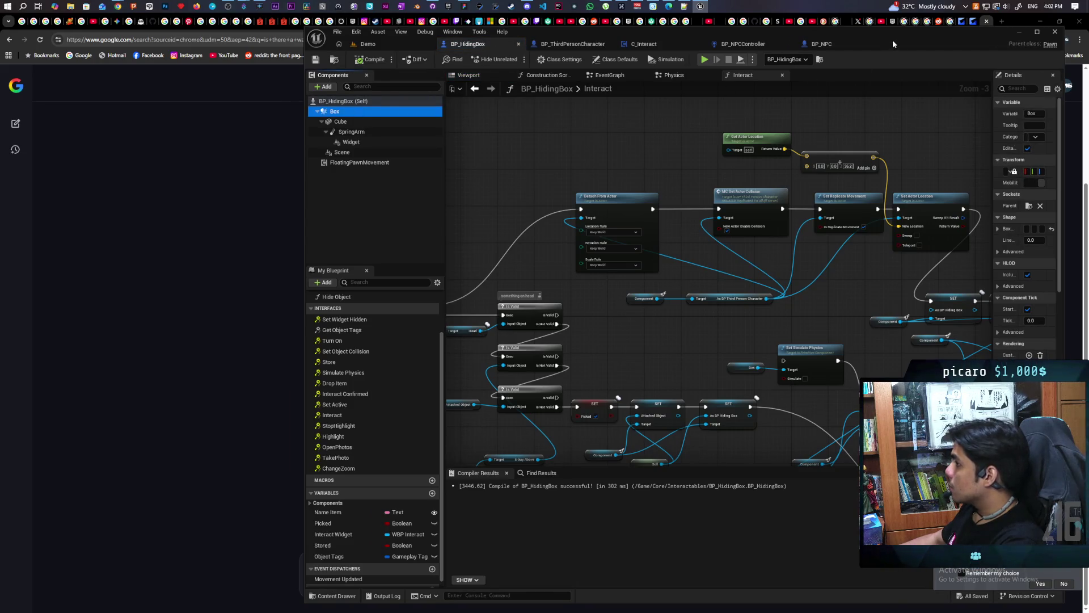
# Step: Maximize the Blueprint editor, widen Details and filter for 'can' to check Can Ever Affect Navigation
pyautogui.moveTo(893, 40); pyautogui.dragTo(734, 43)
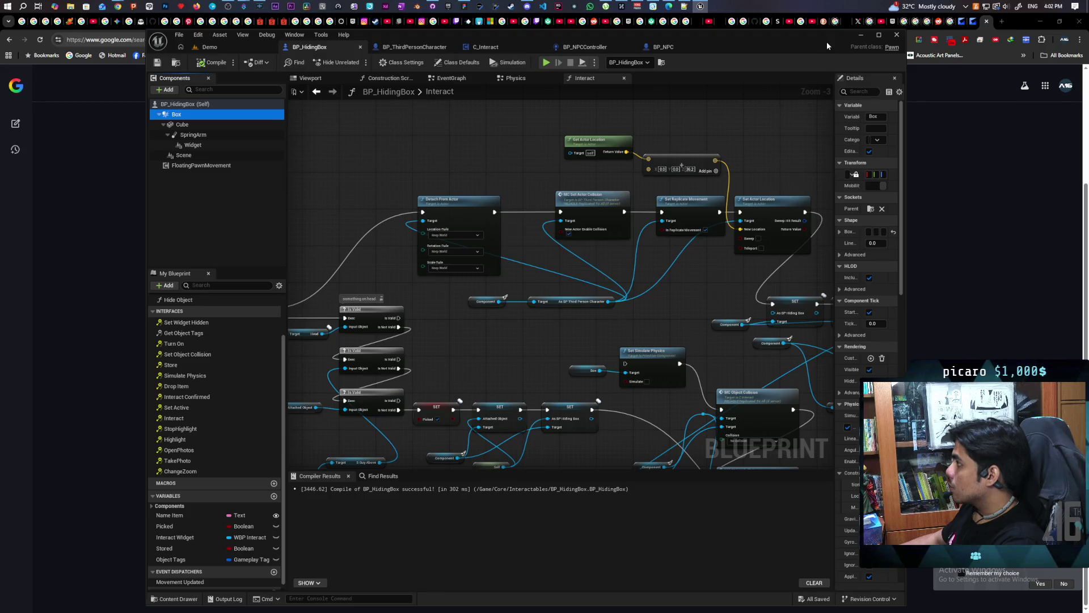
pyautogui.doubleClick(826, 42)
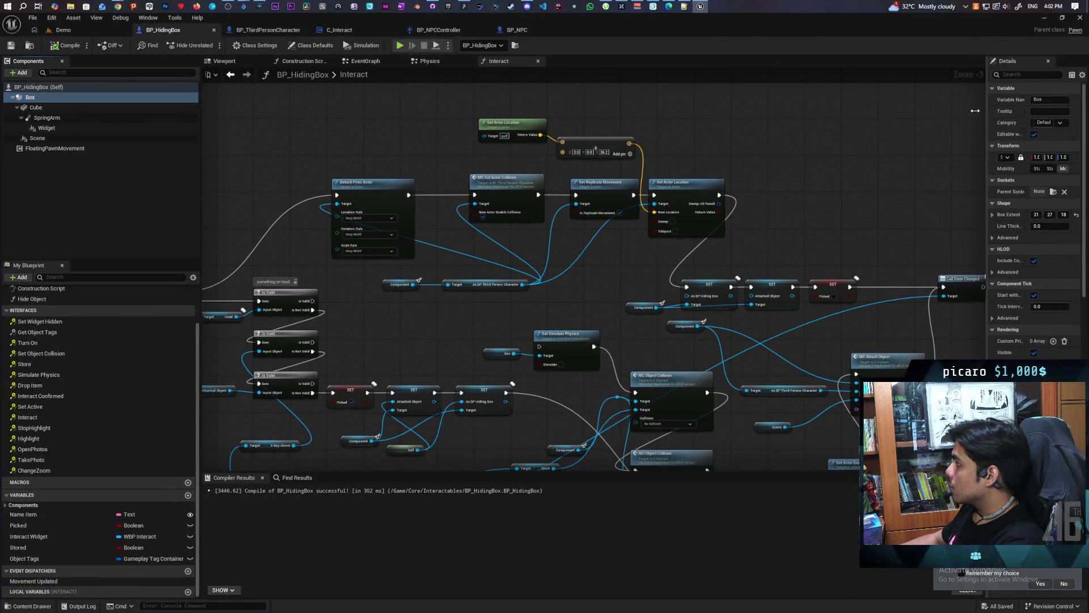
pyautogui.moveTo(988, 111); pyautogui.dragTo(779, 111)
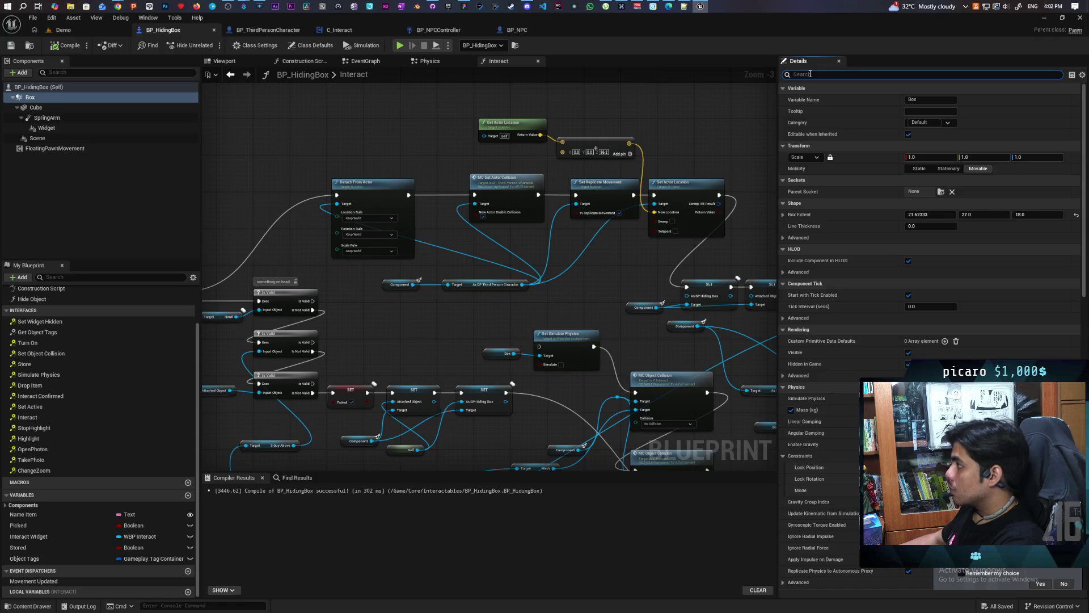
pyautogui.write('can')
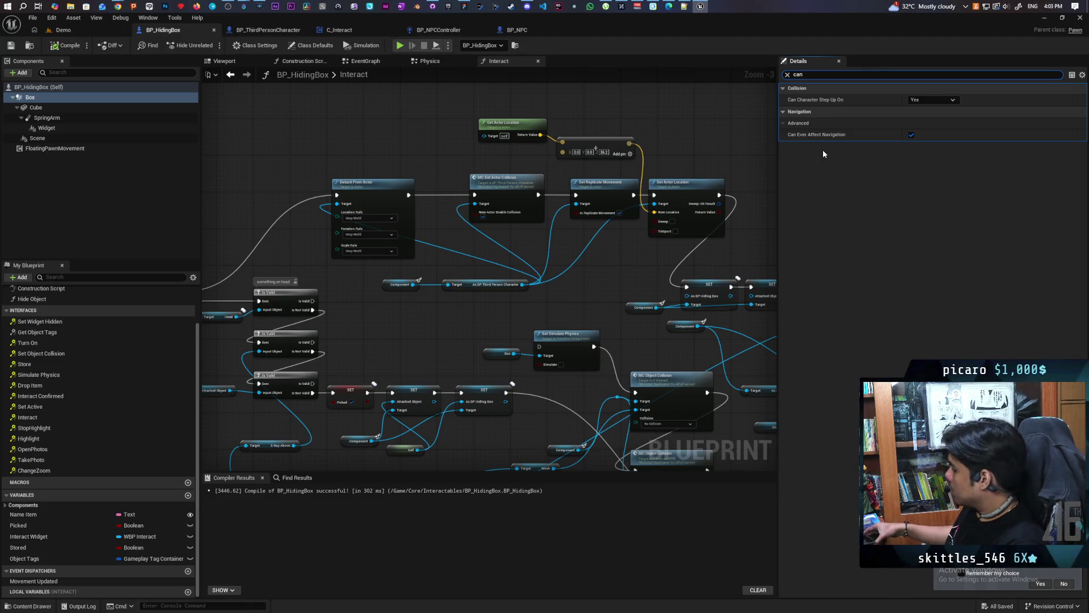
# Step: In the Demo level, select the Floor, show the navmesh with P, and fly toward the bench
pyautogui.click(63, 29)
pyautogui.click(258, 400)
pyautogui.press('p')
pyautogui.moveTo(397, 340)
pyautogui.mouseDown()
pyautogui.moveTo(400, 318)
pyautogui.moveTo(423, 304)
pyautogui.moveTo(402, 333)
pyautogui.mouseUp()
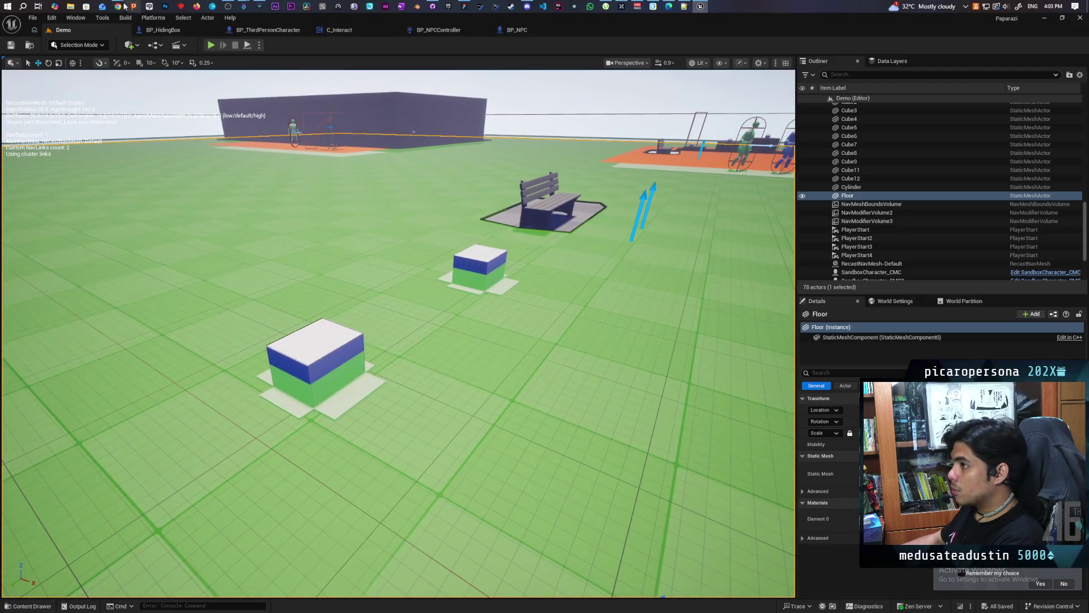
pyautogui.moveTo(118, 6)
pyautogui.moveTo(657, 56)
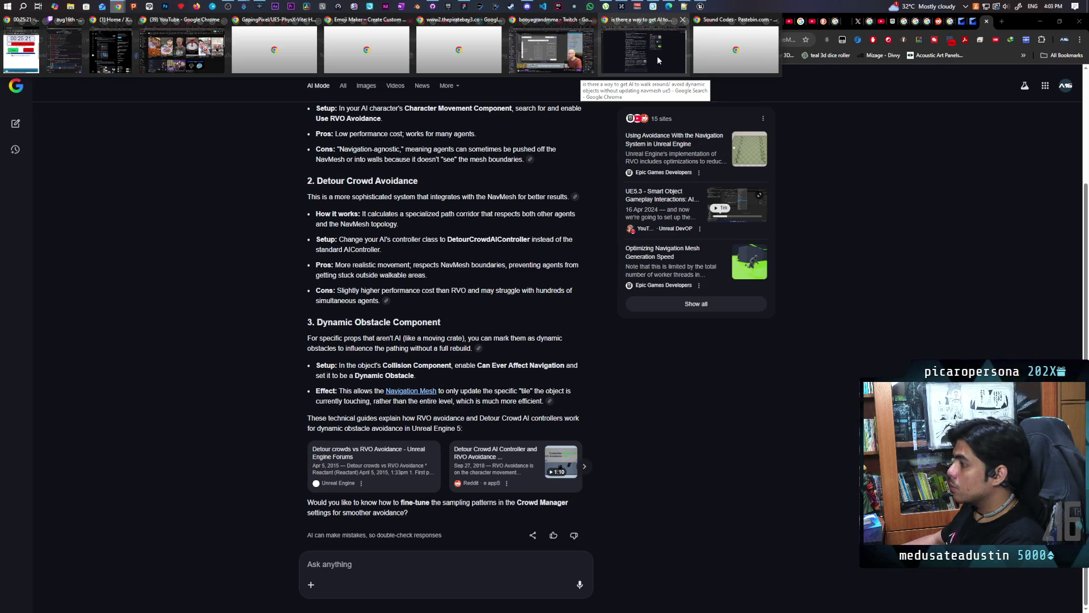
# Step: Read the AI Mode section on RVO, Detour Crowd and Dynamic Obstacle, then return to Unreal
pyautogui.click(657, 56)
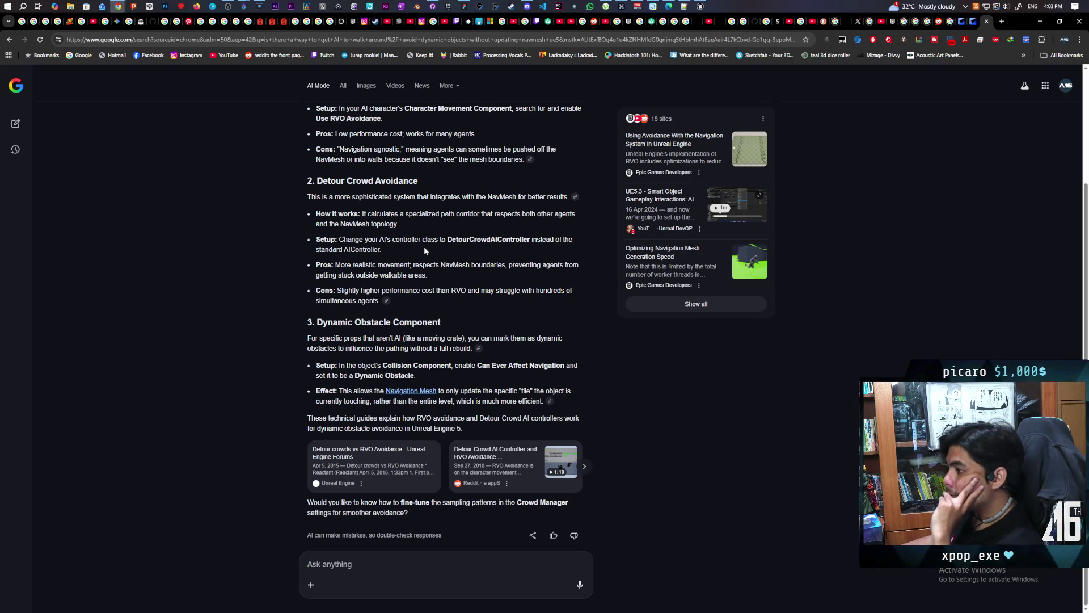
pyautogui.scroll(2, 424, 246)
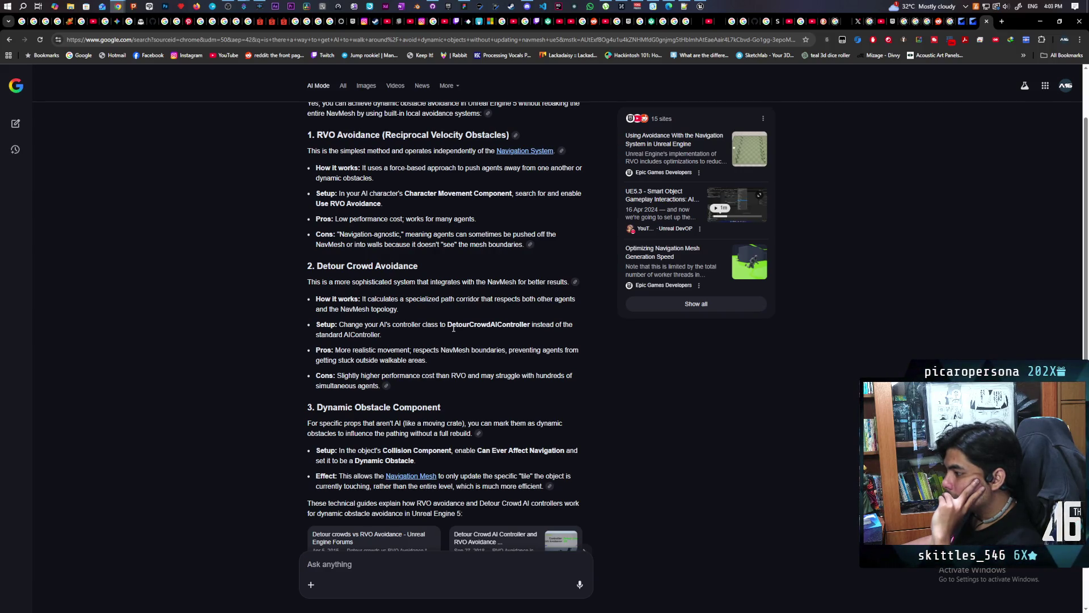
pyautogui.scroll(-1, 454, 329)
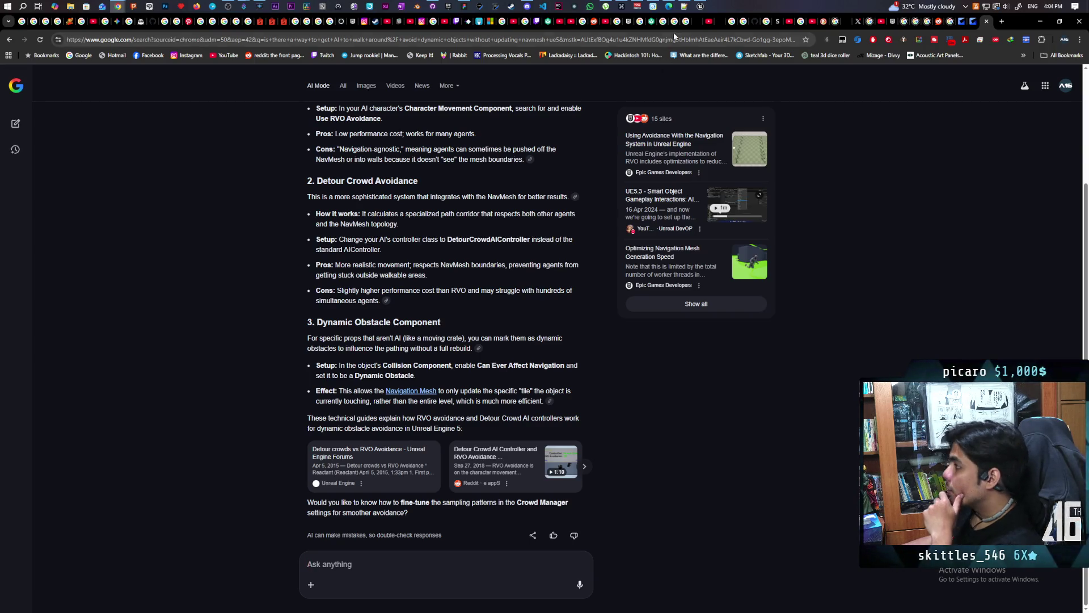
pyautogui.hotkey('alt', 'Tab')
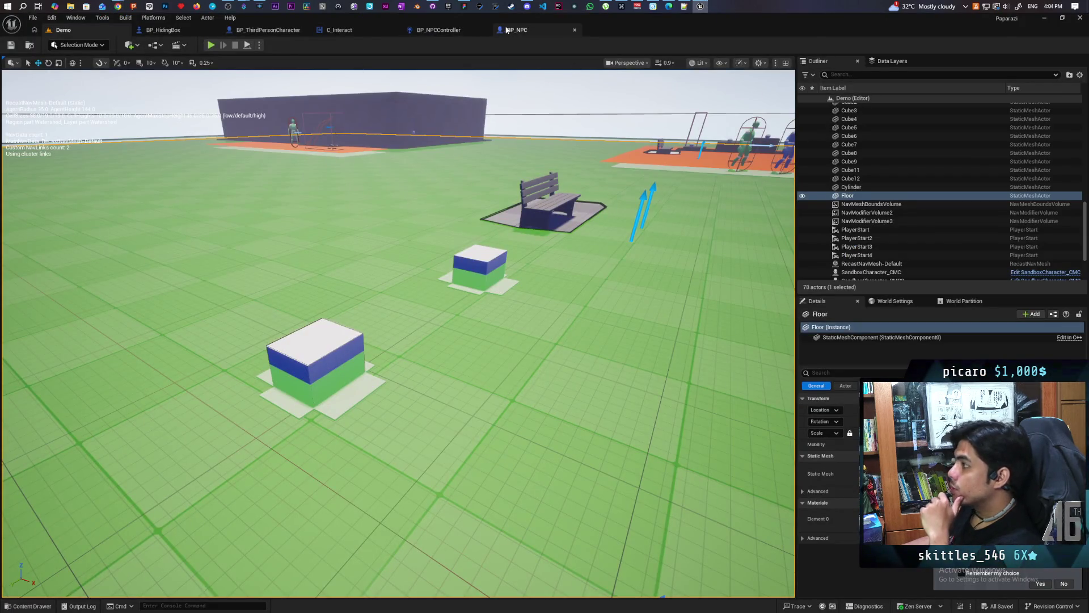
# Step: Tick Dynamic Obstacle on BP_HidingBox's Box component, then view the boxes' navmesh in the Demo level
pyautogui.click(164, 30)
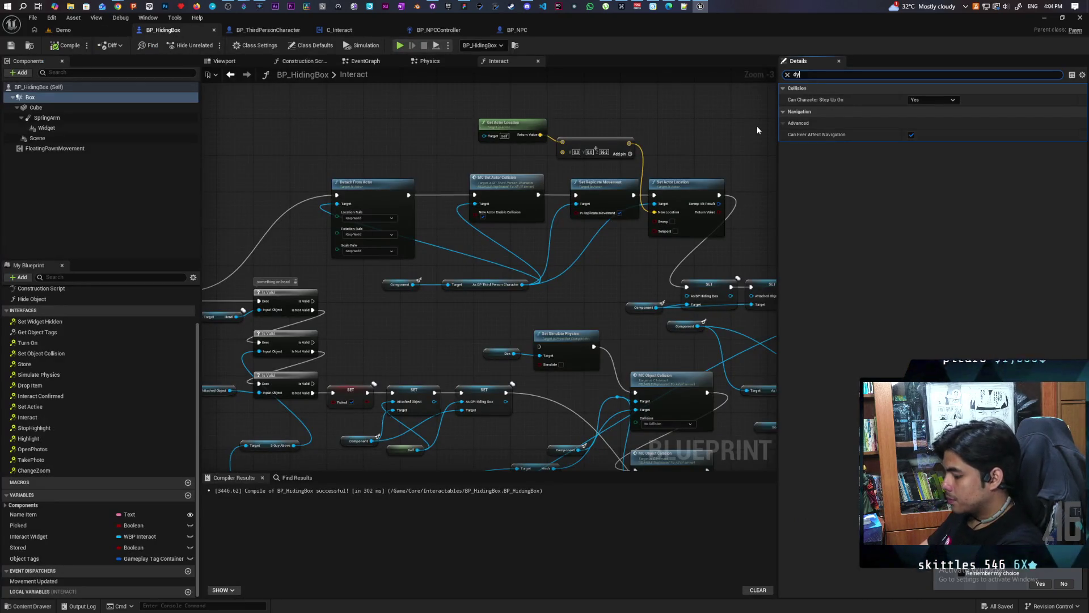
pyautogui.write('dynamic')
pyautogui.click(911, 99)
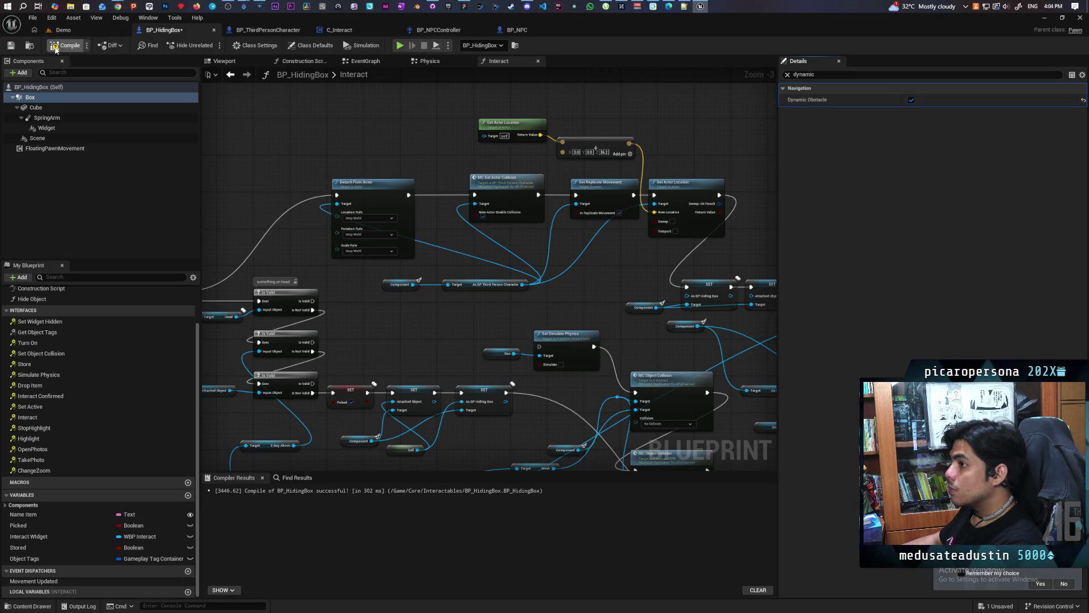
pyautogui.click(76, 31)
pyautogui.moveTo(438, 294)
pyautogui.mouseDown()
pyautogui.moveTo(437, 335)
pyautogui.moveTo(437, 215)
pyautogui.moveTo(437, 267)
pyautogui.moveTo(420, 295)
pyautogui.moveTo(351, 102)
pyautogui.mouseUp()
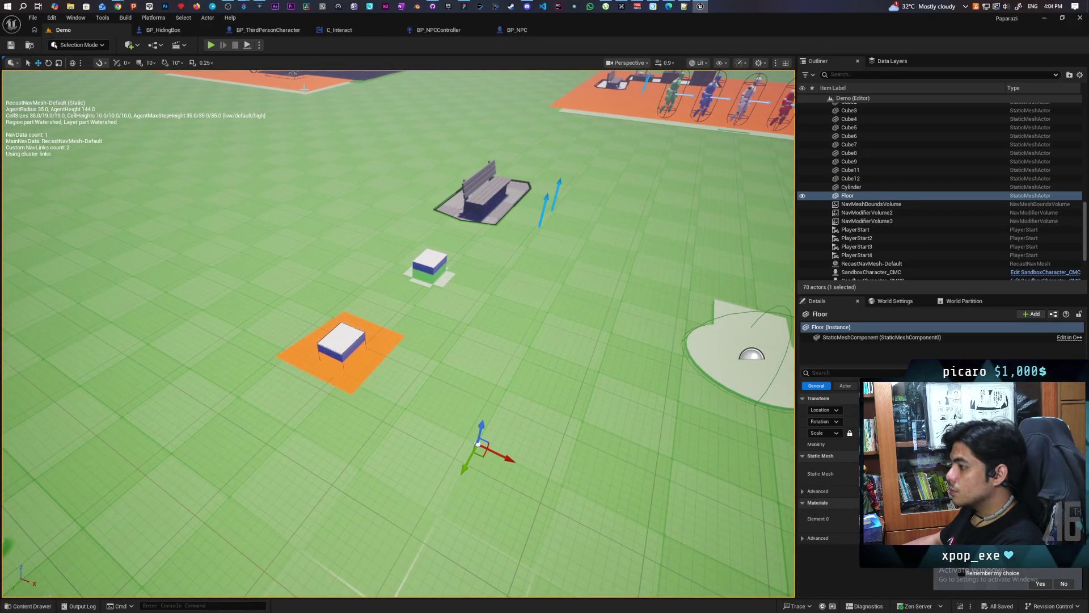
# Step: Play the level, walk toward the cubes, and eject with F8 to view the navmesh around the boxes
pyautogui.click(212, 45)
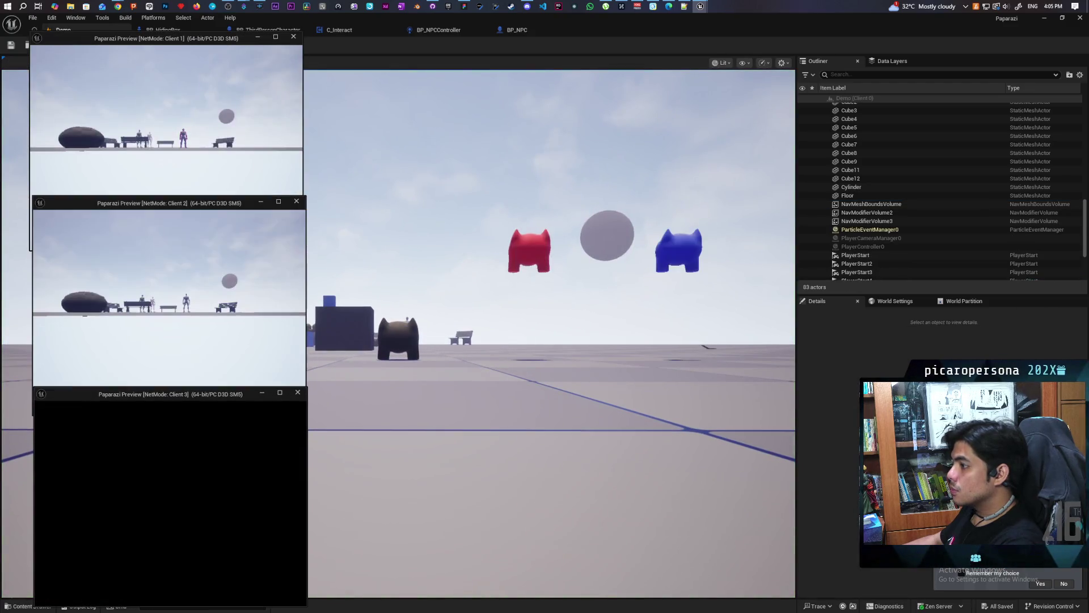
pyautogui.hotkey('alt', 'Tab')
pyautogui.press('w')
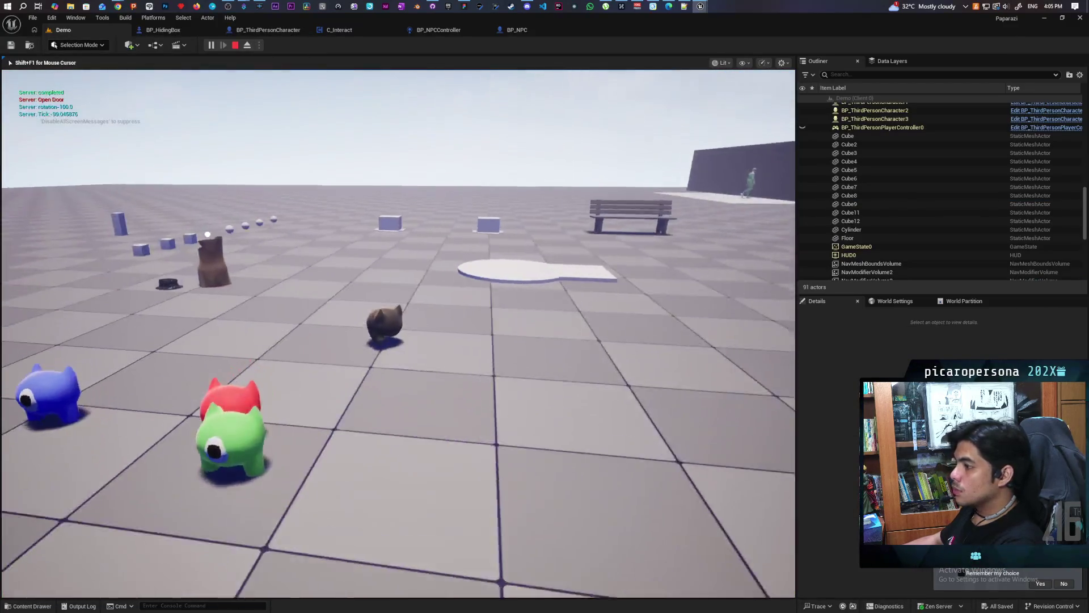
pyautogui.press('w')
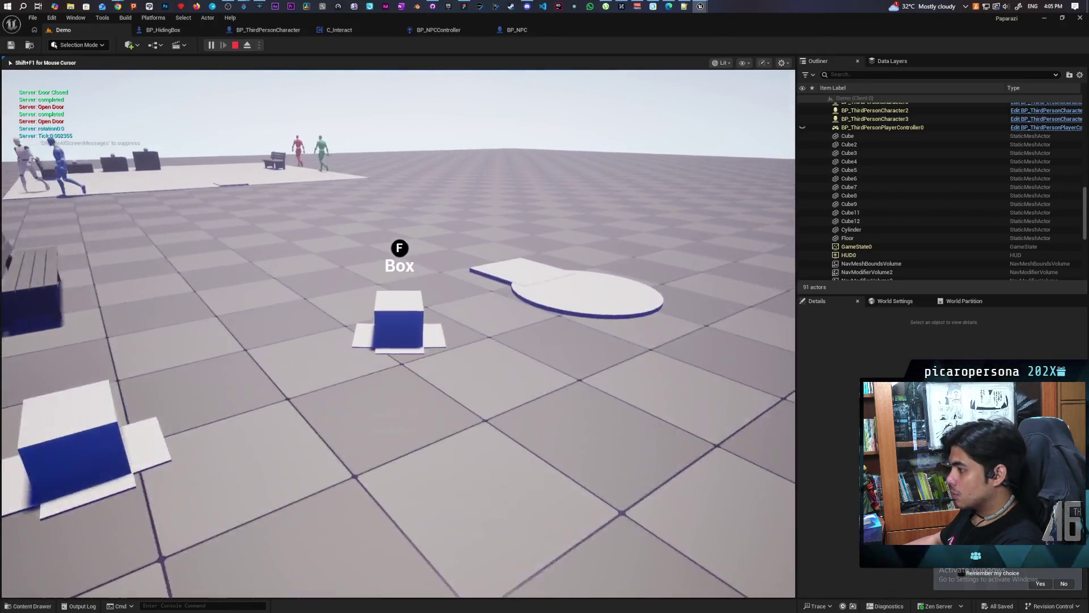
pyautogui.press('F8')
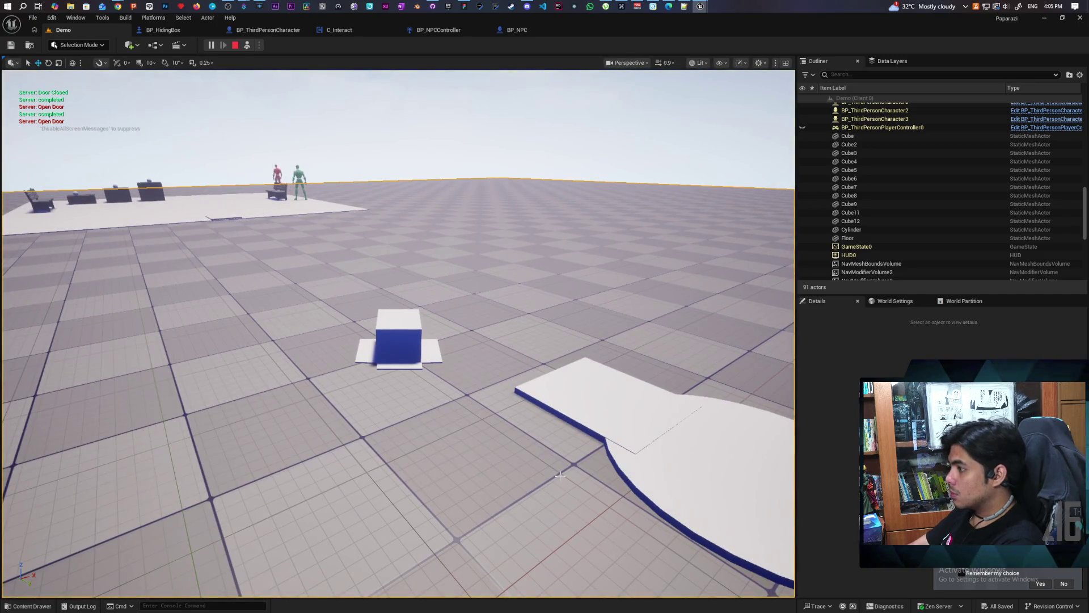
pyautogui.click(405, 493)
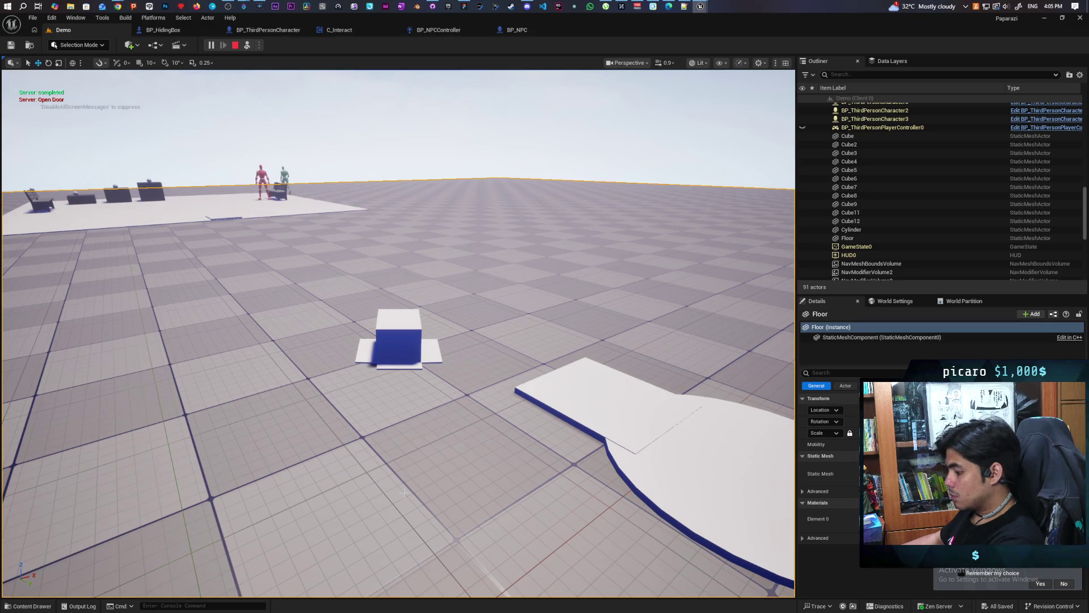
pyautogui.press('p')
pyautogui.press('F8')
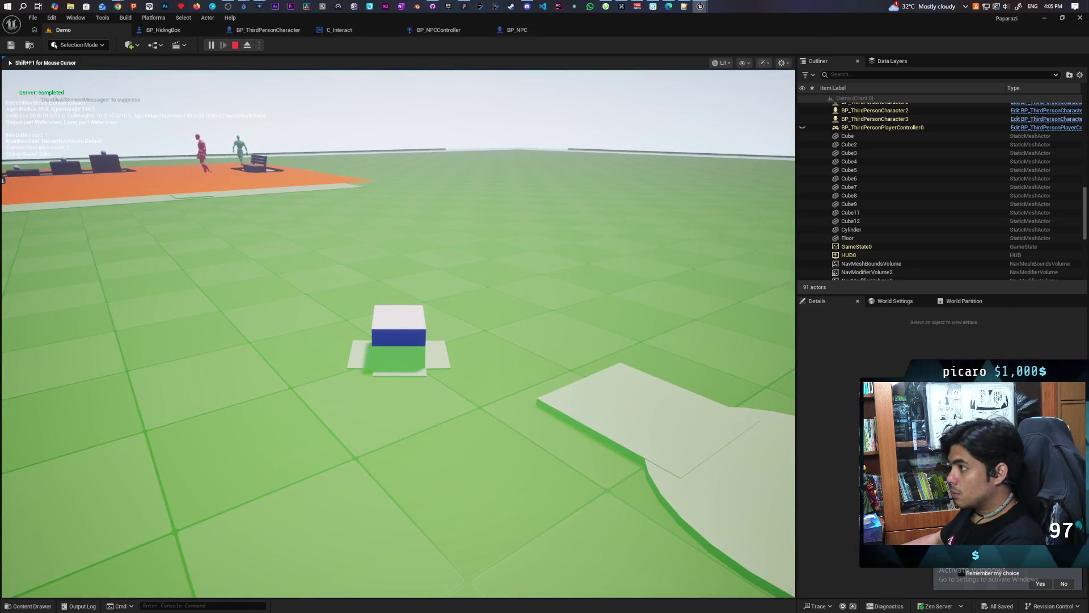
pyautogui.moveTo(398, 329)
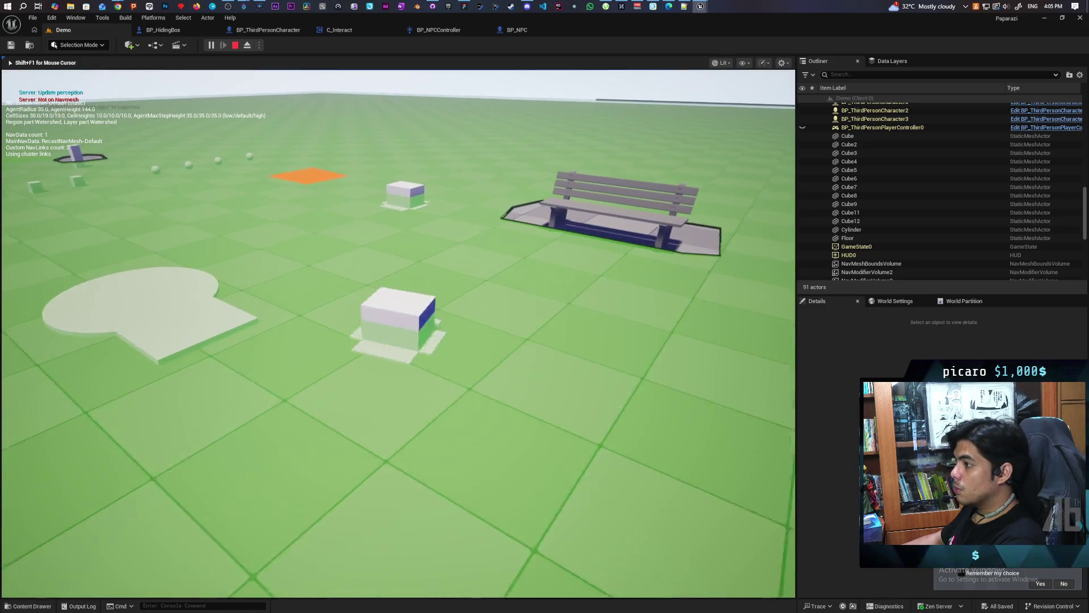
# Step: Walk back and forth around the orange pad, bench and boxes, then stop the play session
pyautogui.press('w')
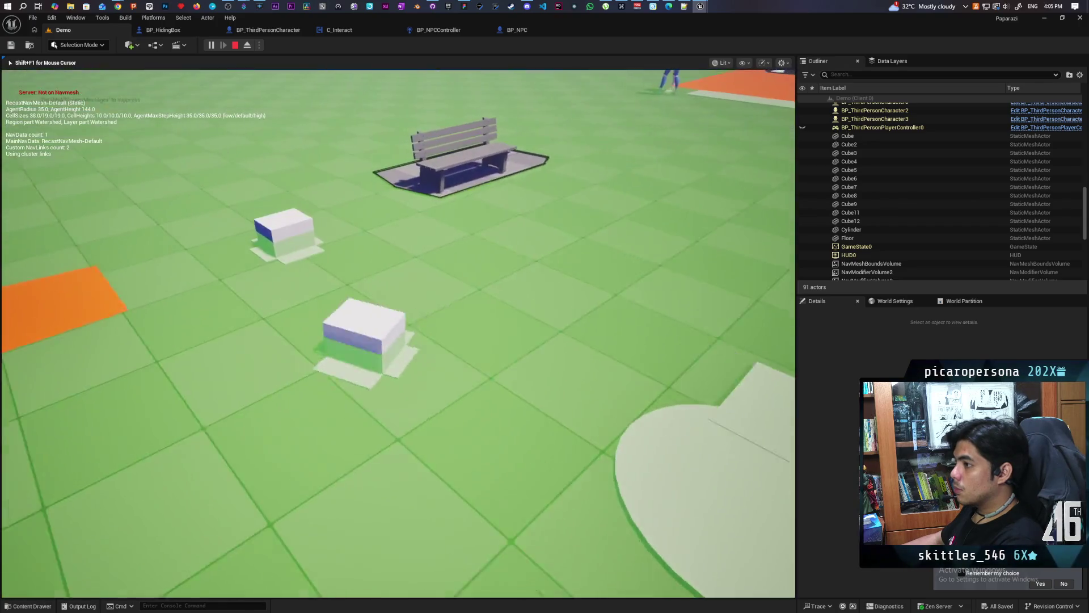
pyautogui.press('s')
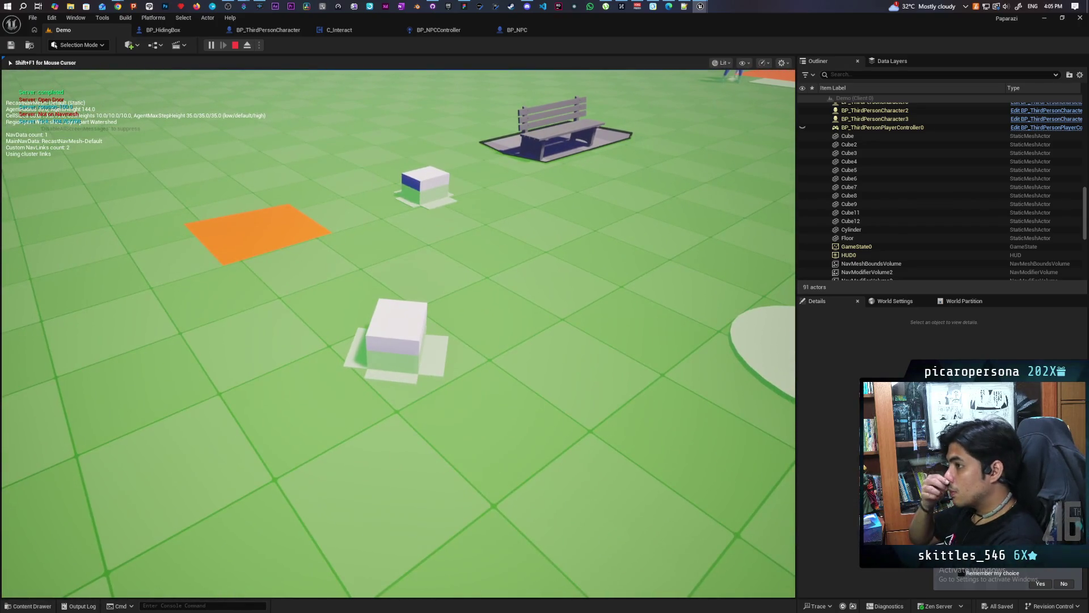
pyautogui.press('w')
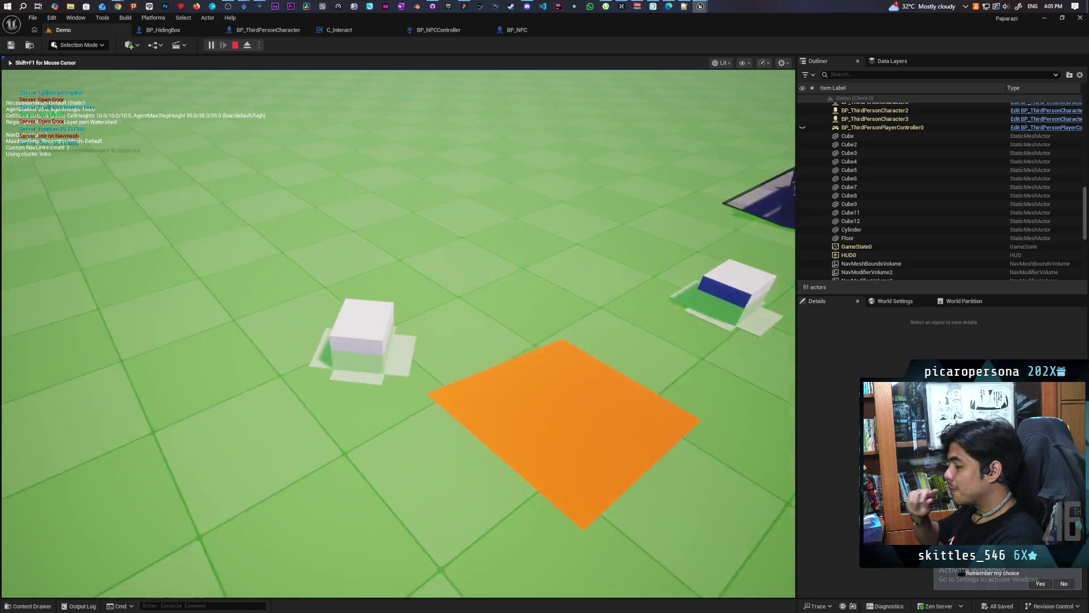
pyautogui.press('s')
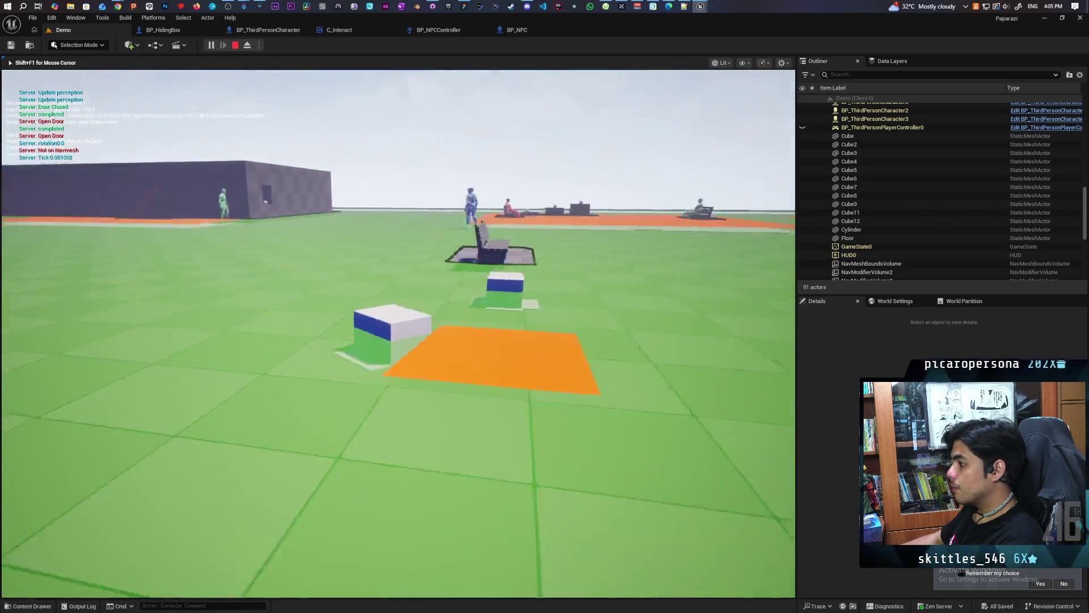
pyautogui.press('w')
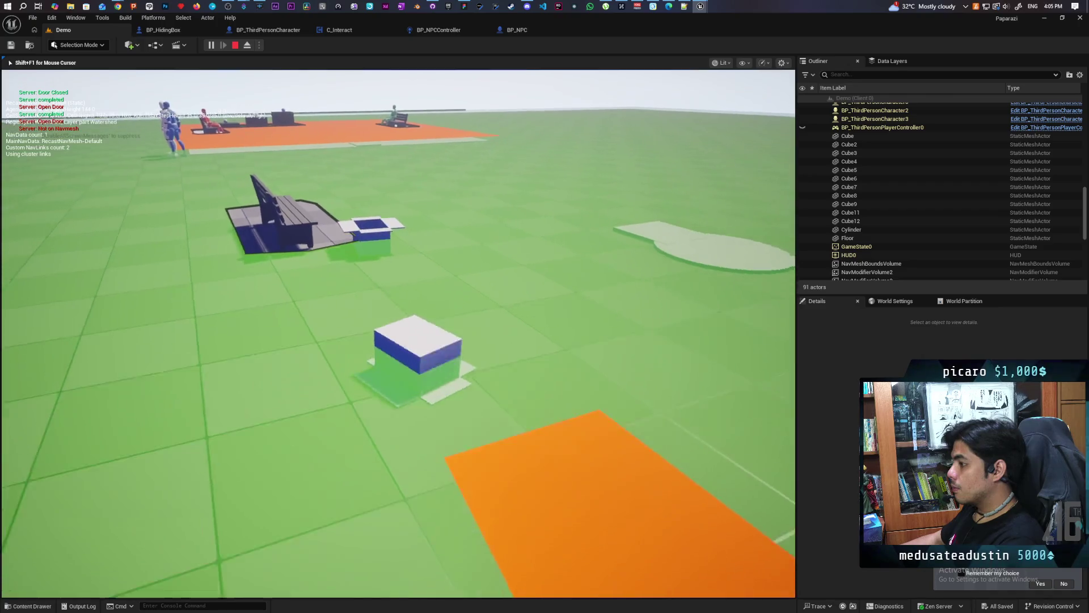
pyautogui.press('s')
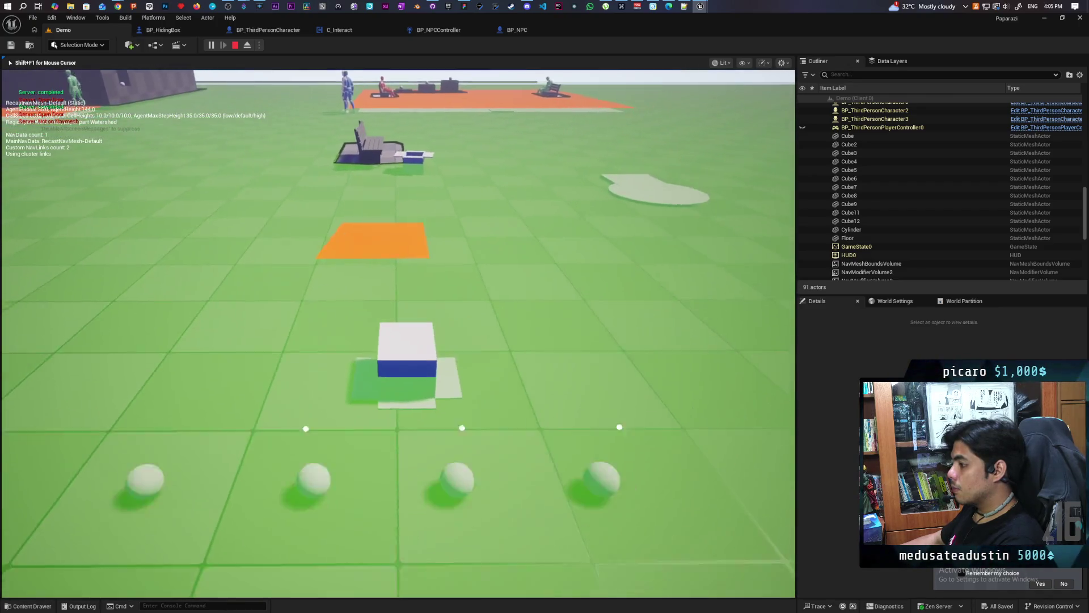
pyautogui.press('w')
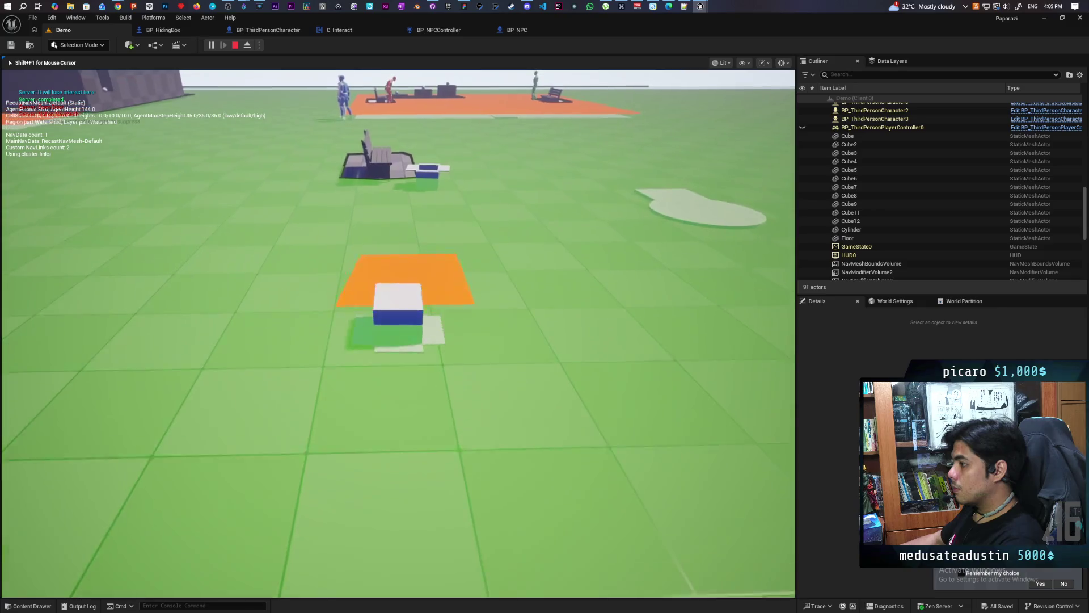
pyautogui.press('Escape')
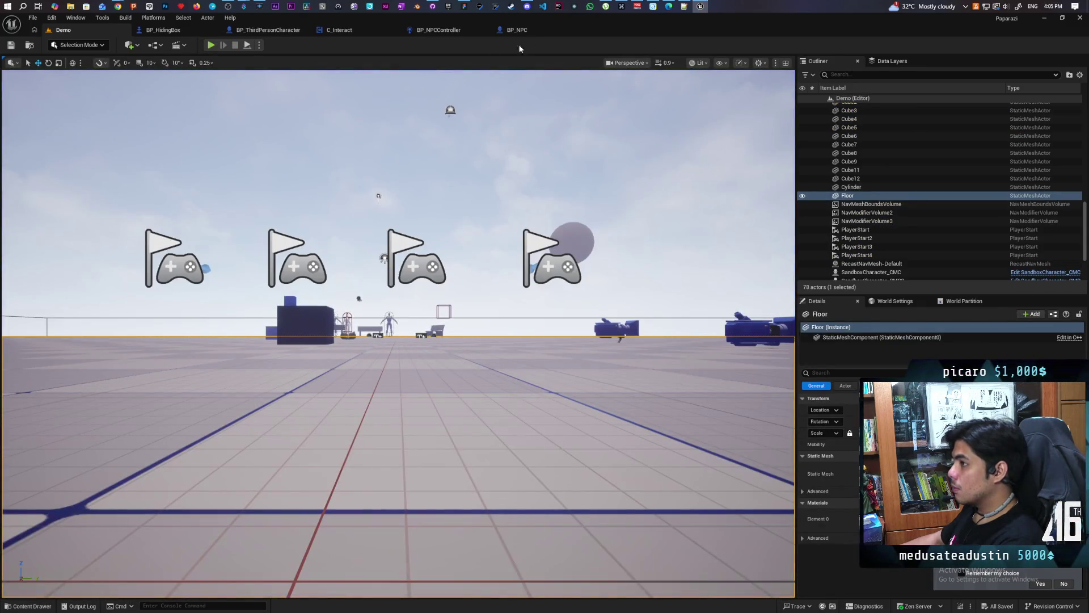
pyautogui.click(517, 30)
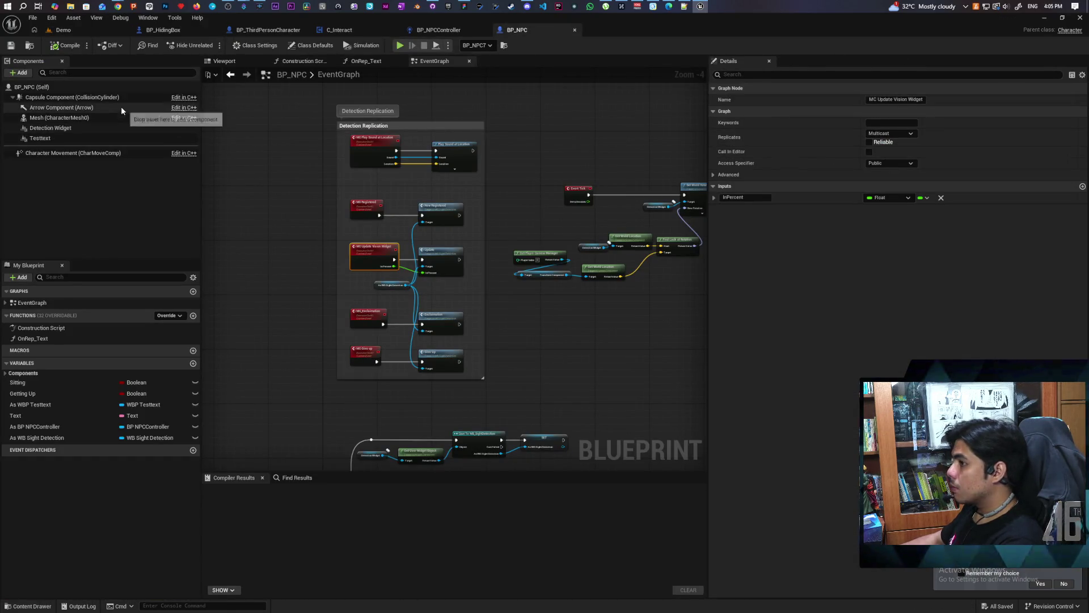
# Step: Untick Dynamic Obstacle on BP_HidingBox's Box component, review its 'can' properties, and return to Demo
pyautogui.click(180, 30)
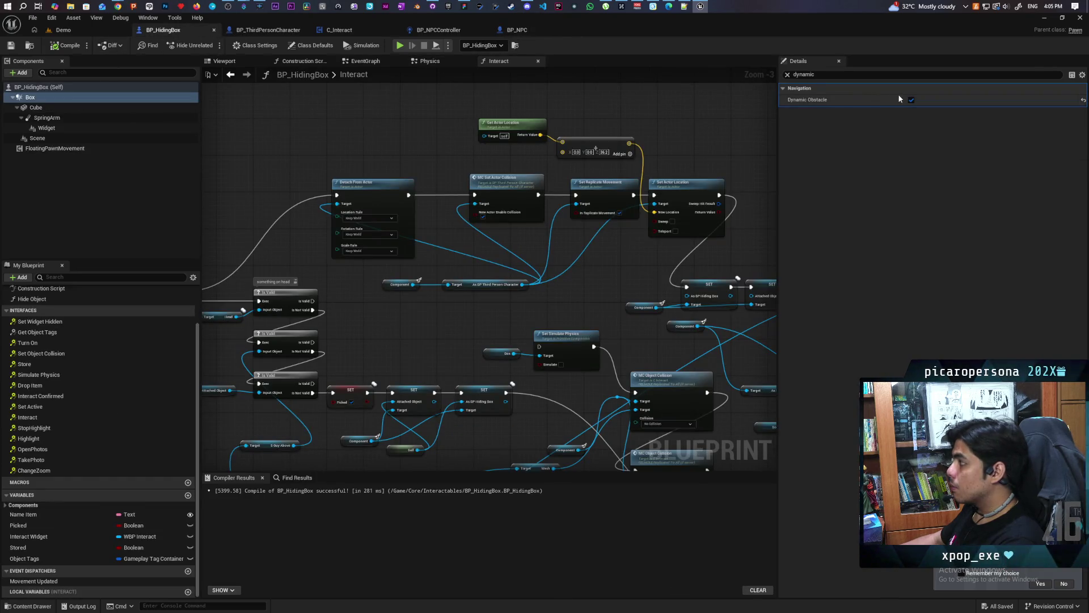
pyautogui.click(911, 100)
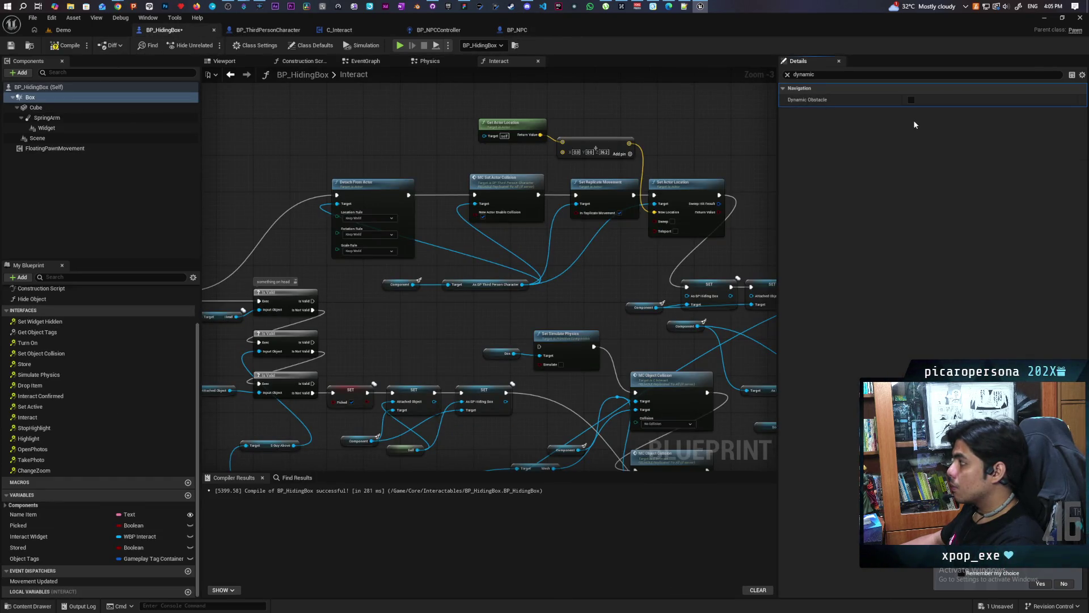
pyautogui.click(119, 111)
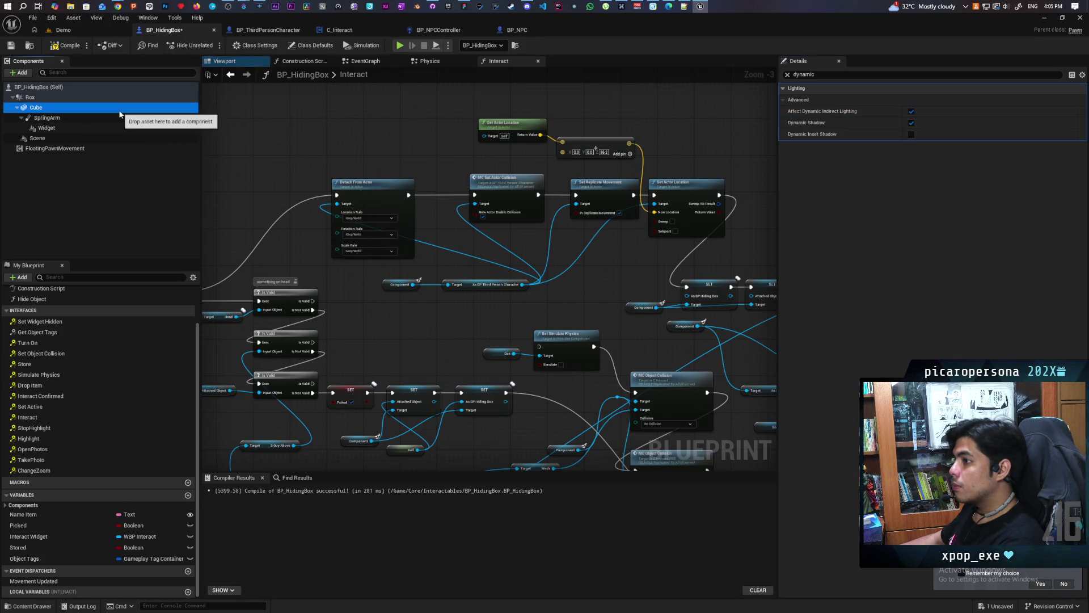
pyautogui.click(85, 97)
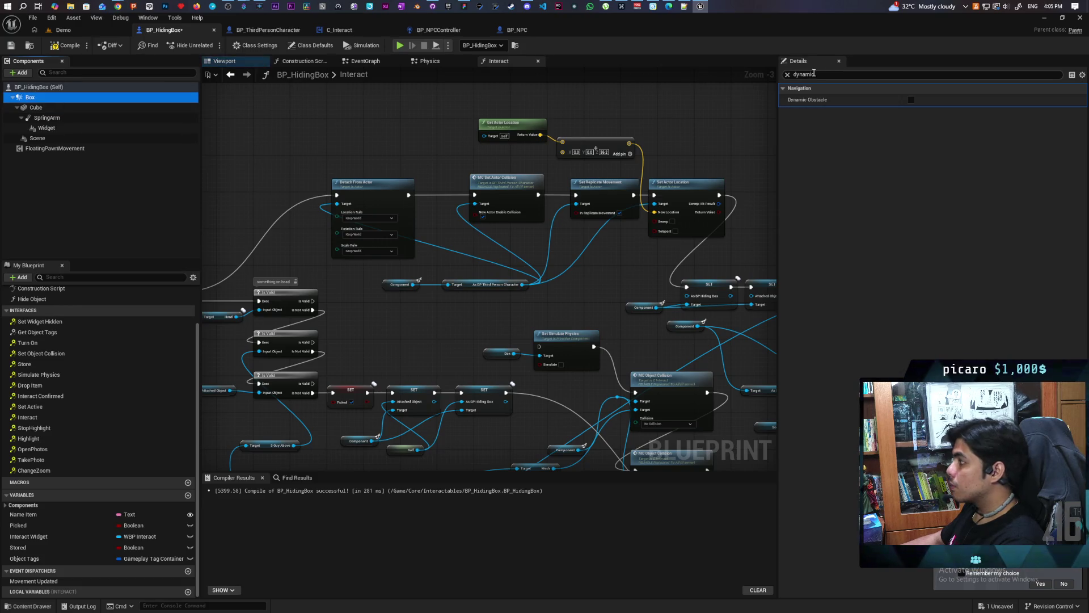
pyautogui.doubleClick(839, 77)
pyautogui.write('can')
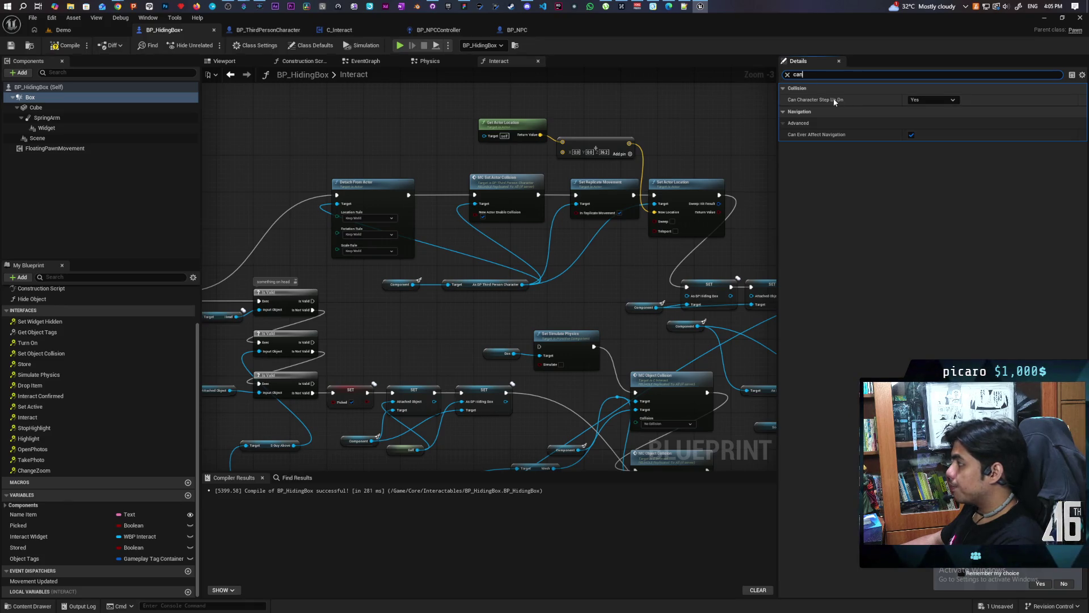
pyautogui.click(63, 30)
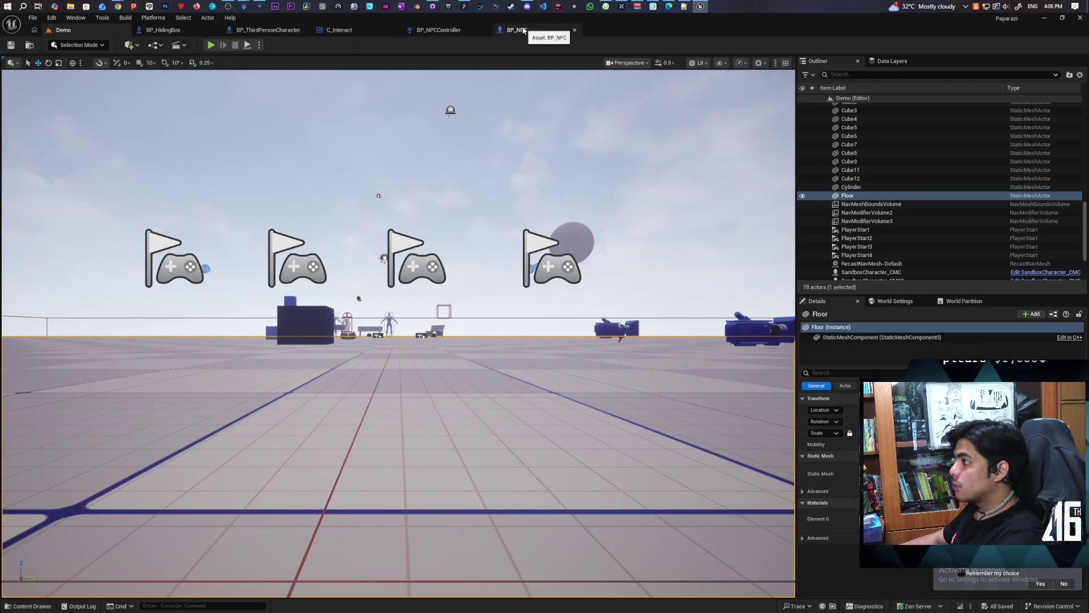
# Step: Show BP_NPCController's Class Settings with its AIController parent, briefly checking the AI crowd-avoidance answer
pyautogui.click(438, 30)
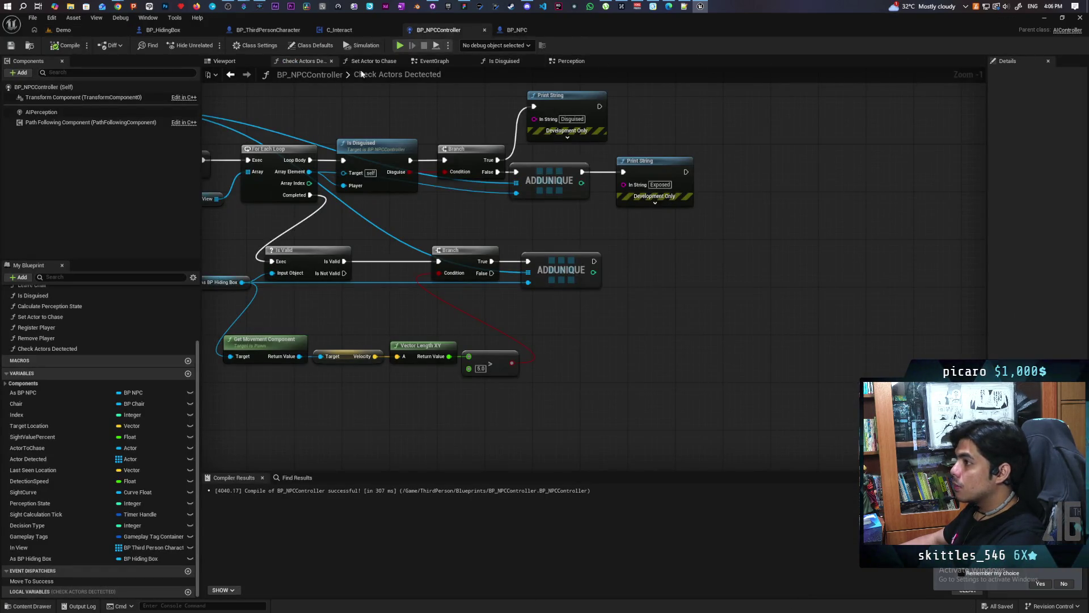
pyautogui.click(255, 46)
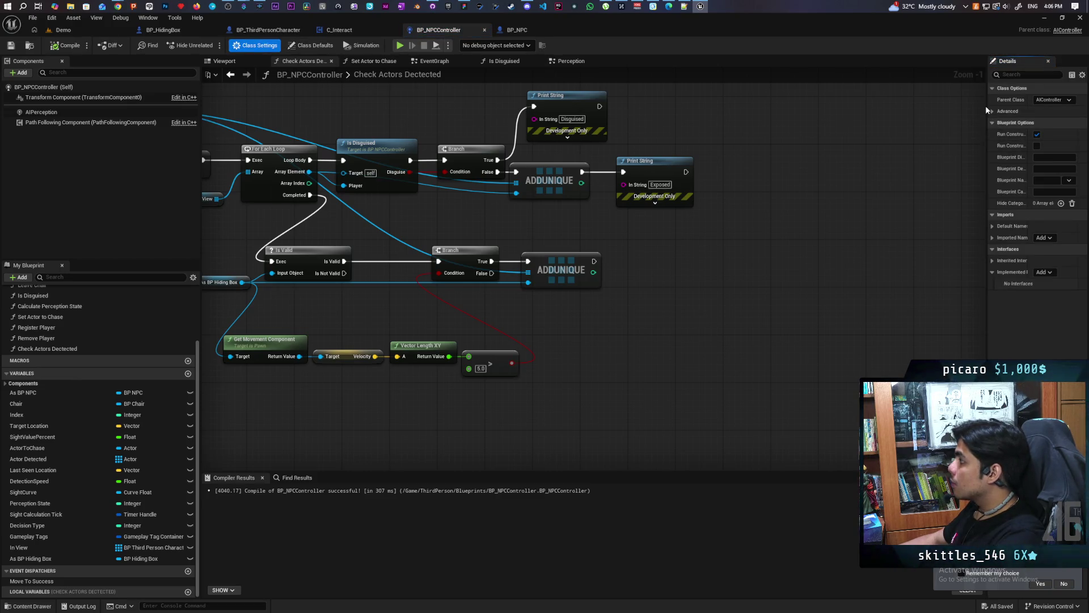
pyautogui.moveTo(986, 106); pyautogui.dragTo(877, 106)
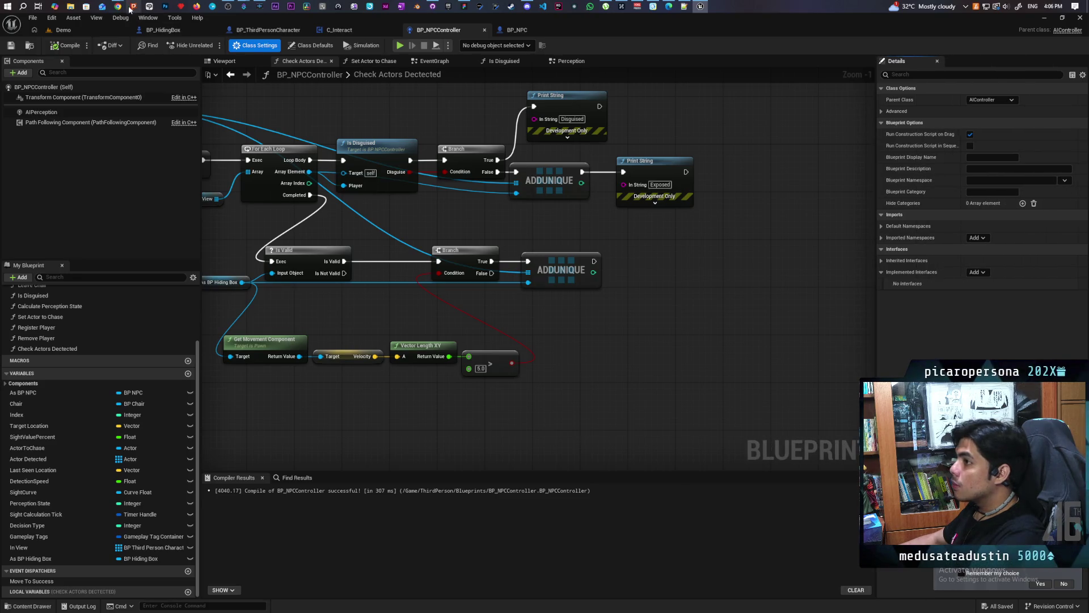
pyautogui.moveTo(118, 6)
pyautogui.moveTo(627, 40)
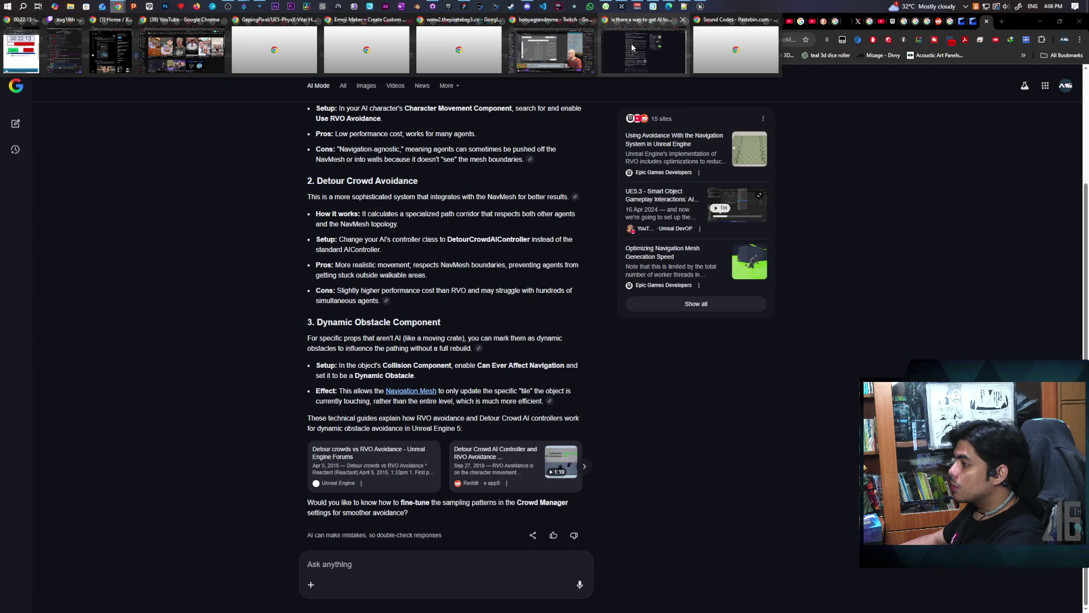
pyautogui.click(632, 46)
pyautogui.click(700, 6)
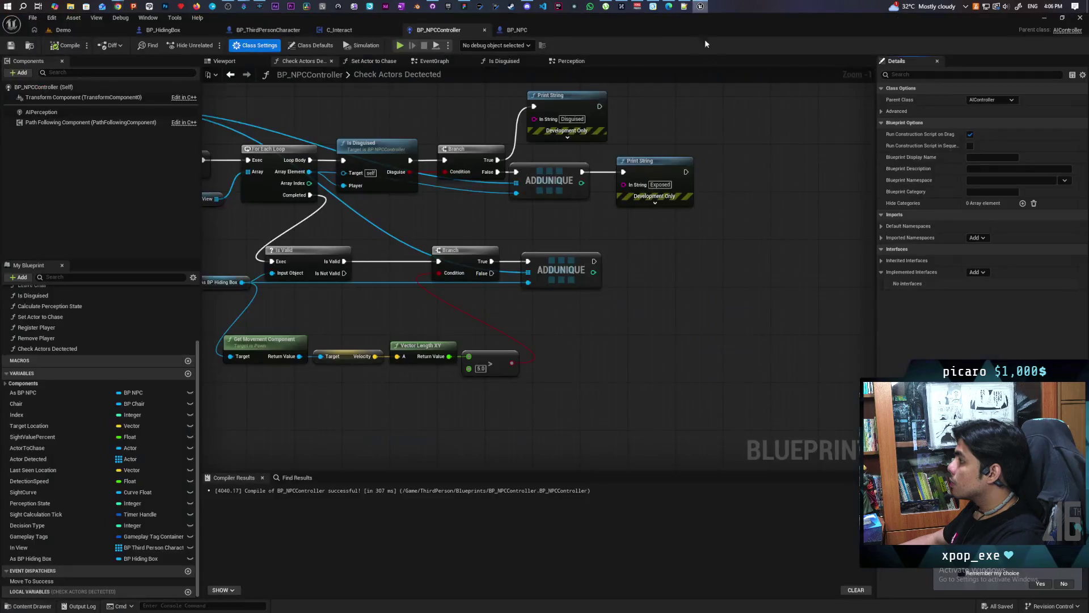
# Step: Reparent BP_NPCController to DetourCrowdAIController, save it, and launch a play test
pyautogui.click(1002, 100)
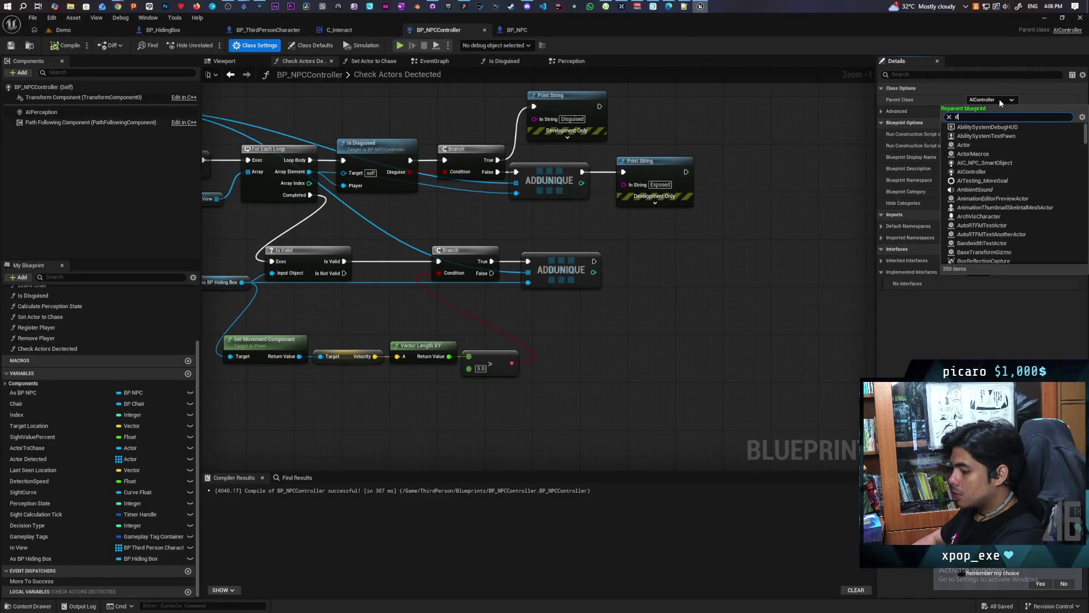
pyautogui.write('detour')
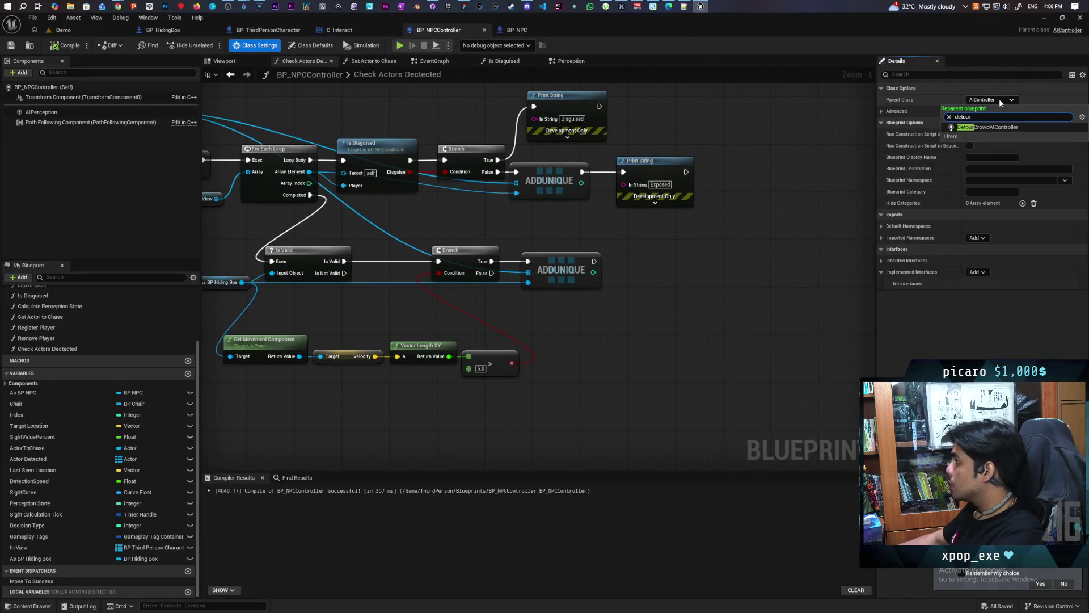
pyautogui.click(985, 127)
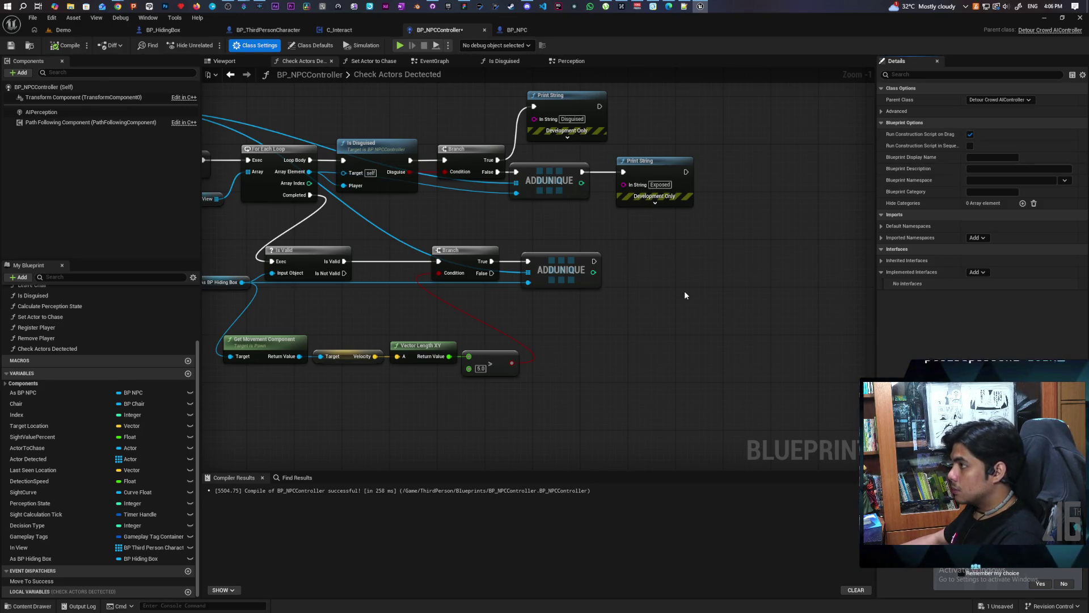
pyautogui.hotkey('ctrl', 'z')
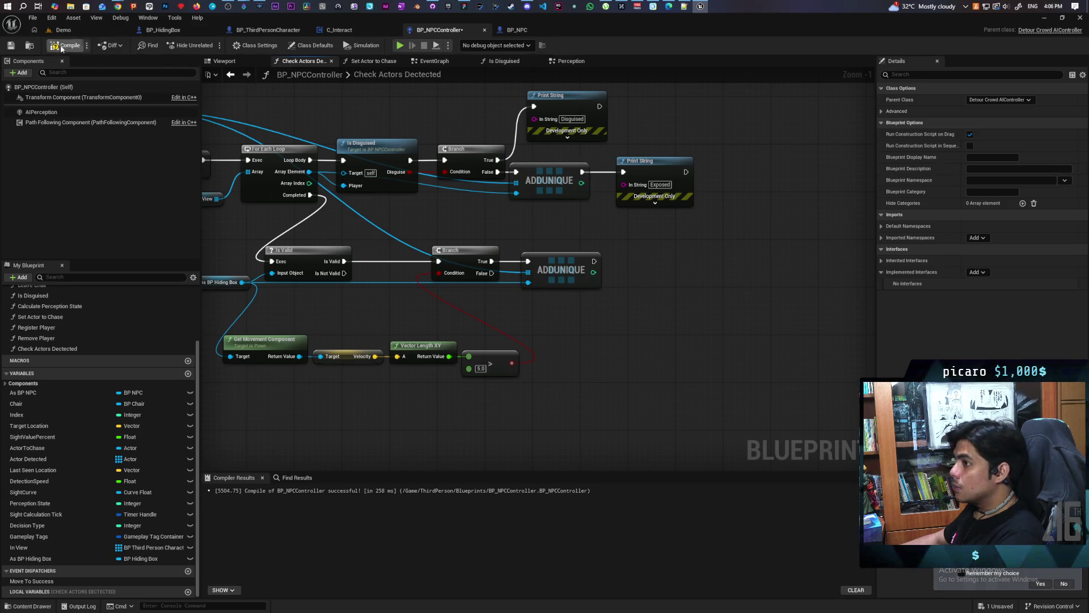
pyautogui.hotkey('ctrl', 's')
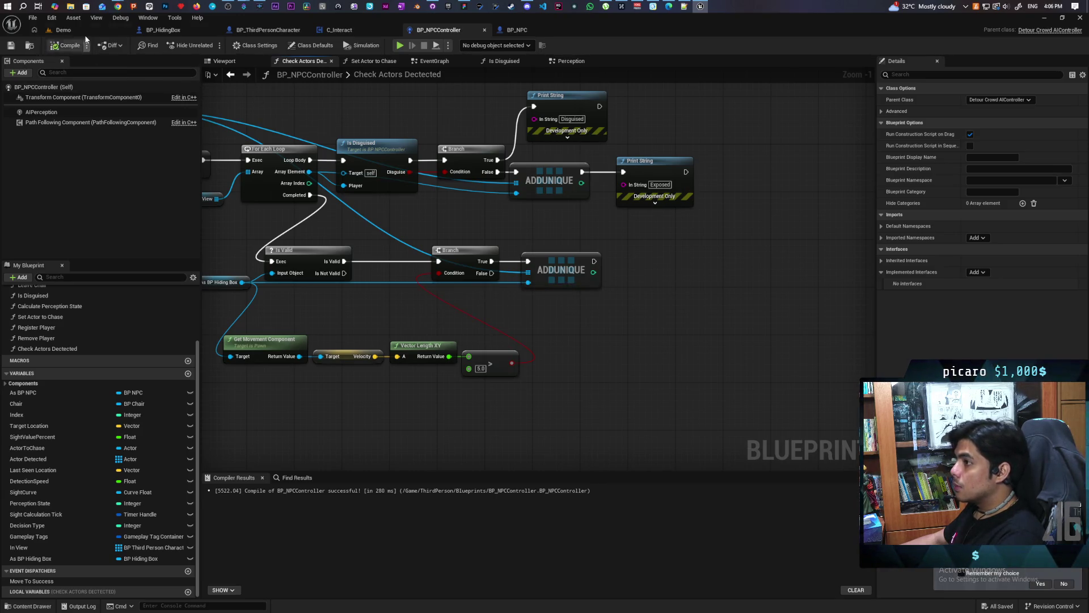
pyautogui.hotkey('ctrl', 'Tab')
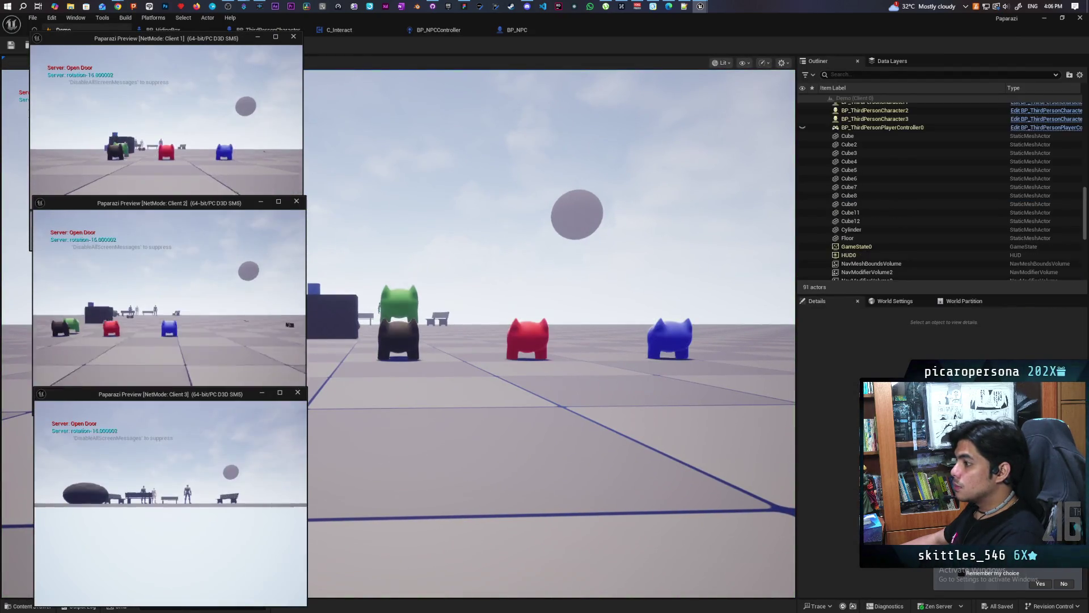
# Step: Walk the raccoon to the blue box and line it up in front of the bench platform
pyautogui.click(397, 340)
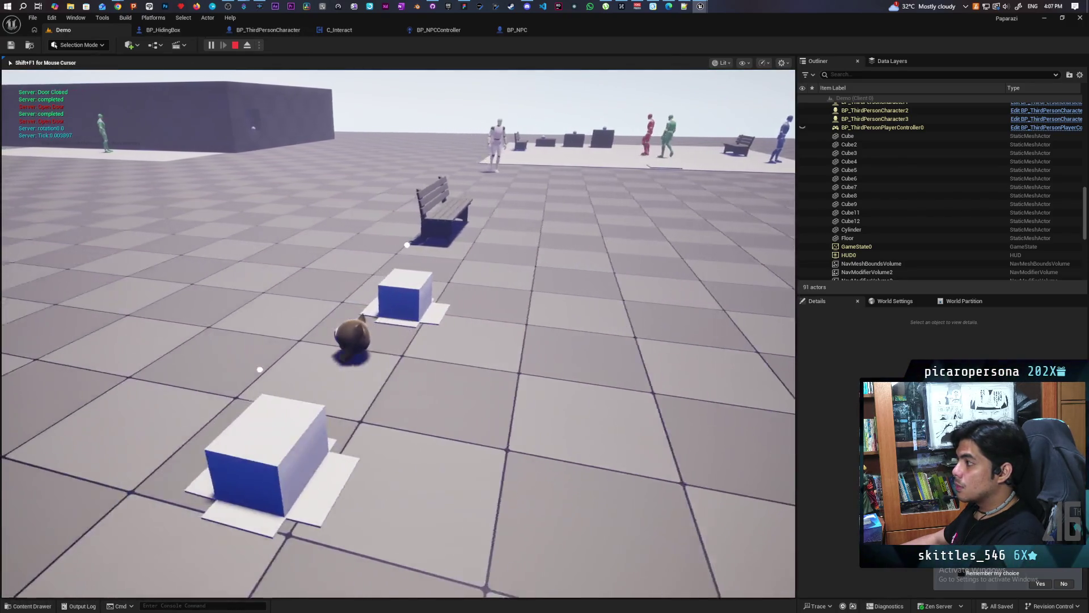
pyautogui.press('s')
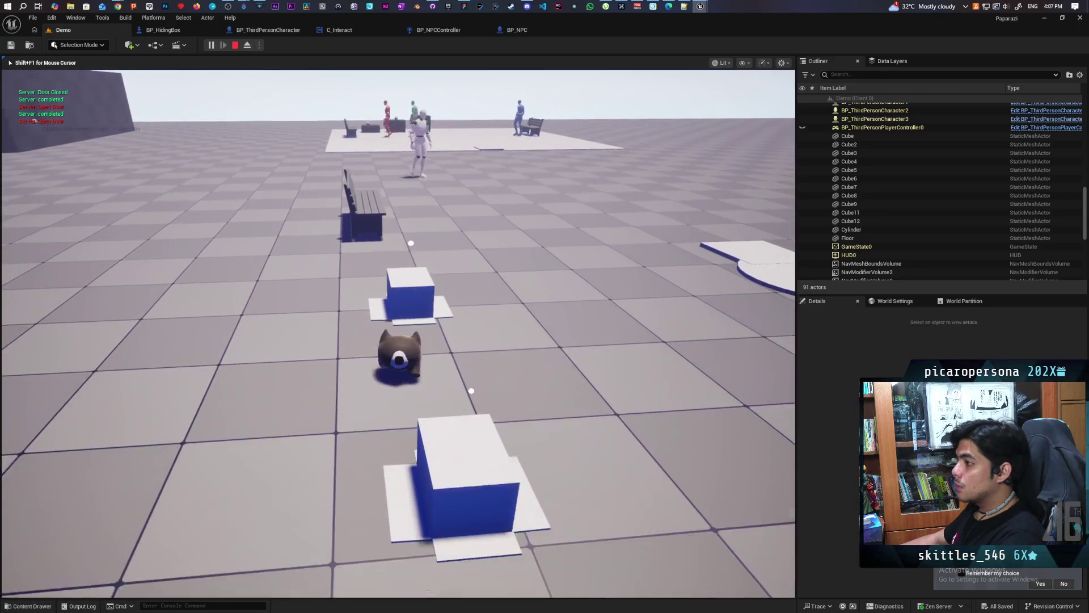
pyautogui.press('w')
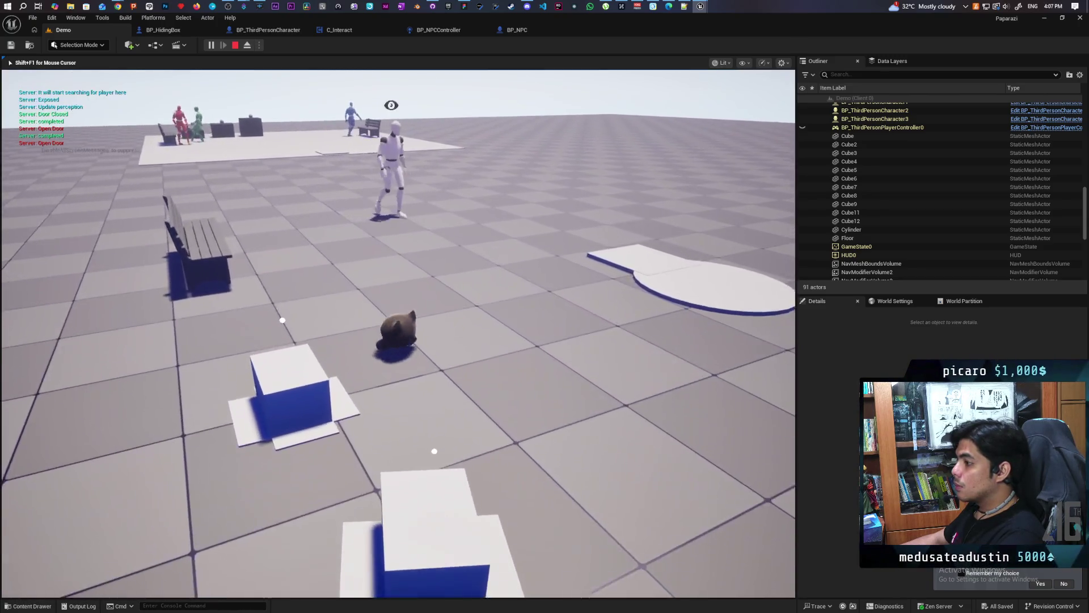
pyautogui.press('w')
pyautogui.press('w')
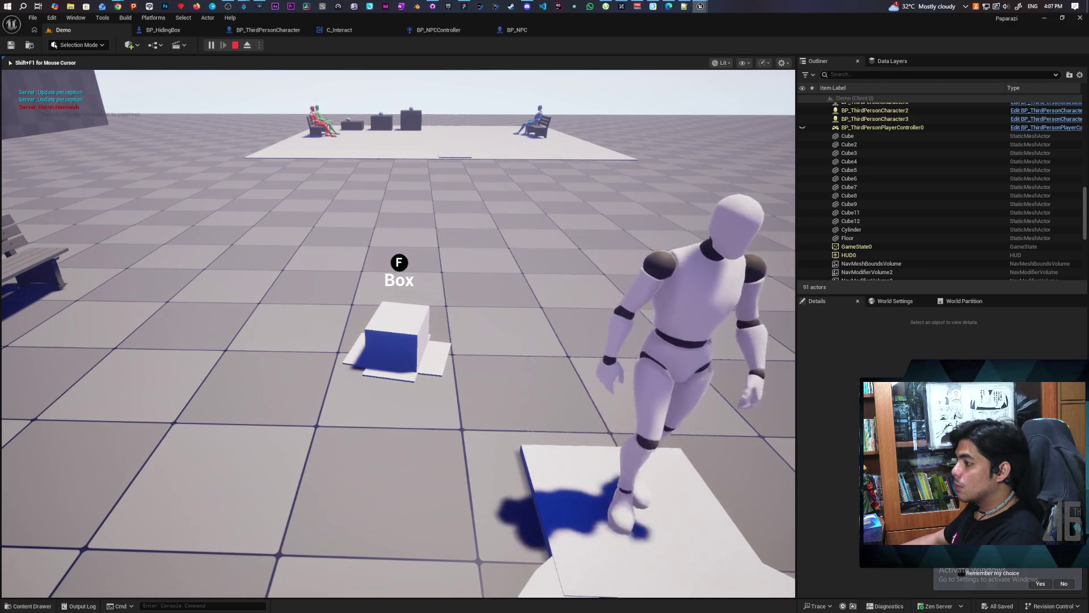
pyautogui.press('w')
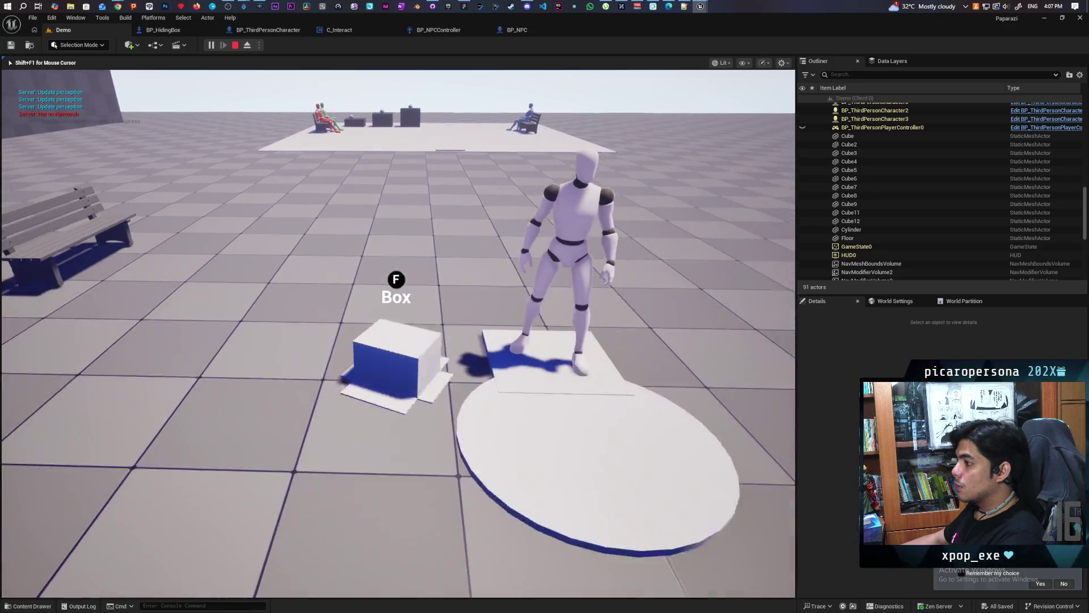
pyautogui.press('a')
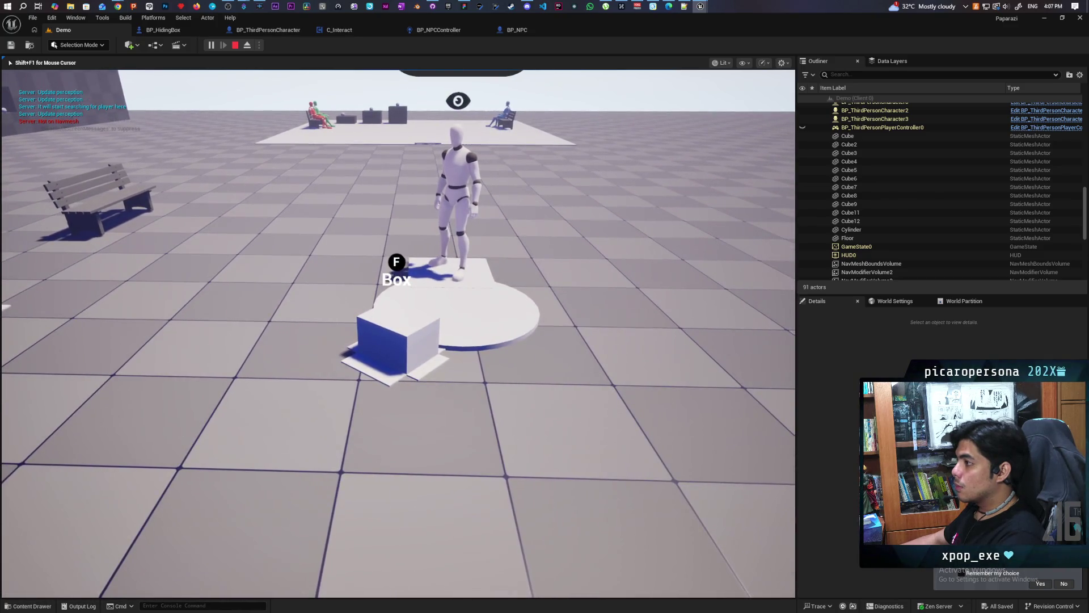
pyautogui.press('s')
pyautogui.press('a')
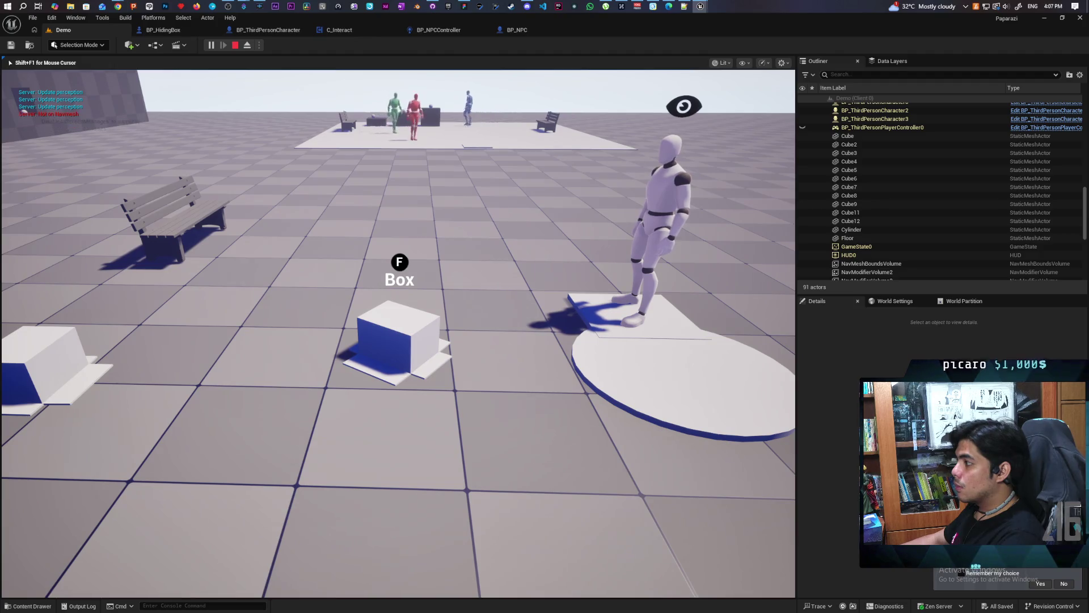
pyautogui.press('a')
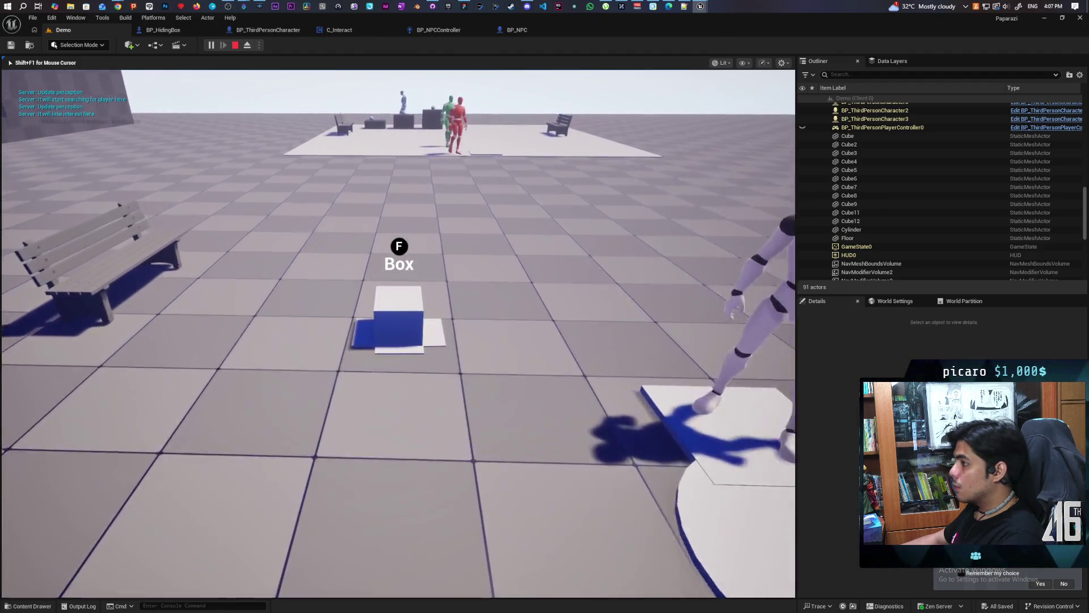
# Step: Carry the box toward the raised platform and the red and green NPCs, then stop playing
pyautogui.press('w')
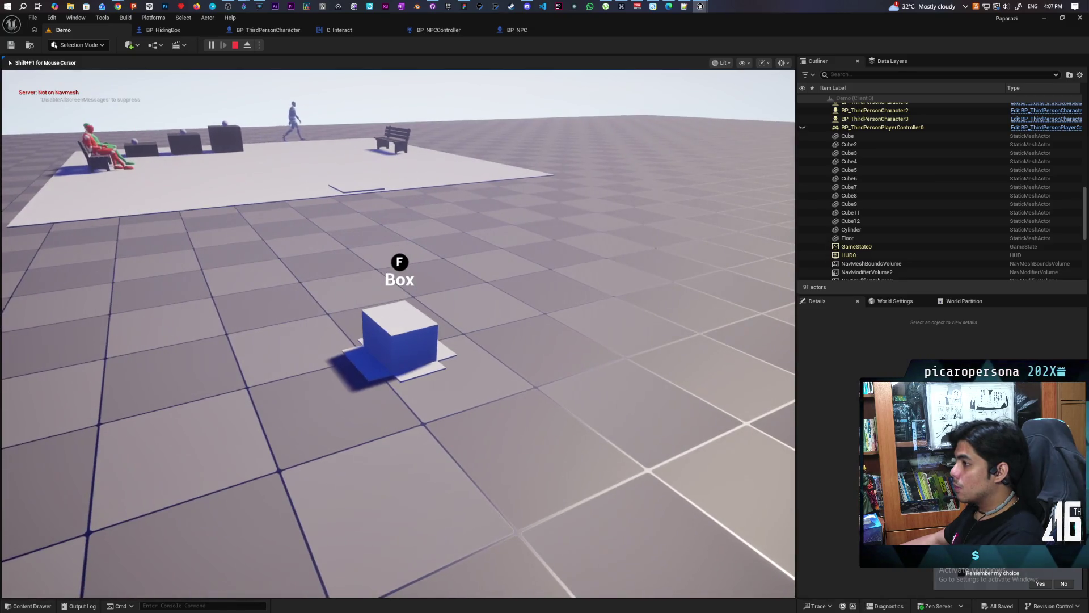
pyautogui.press('w')
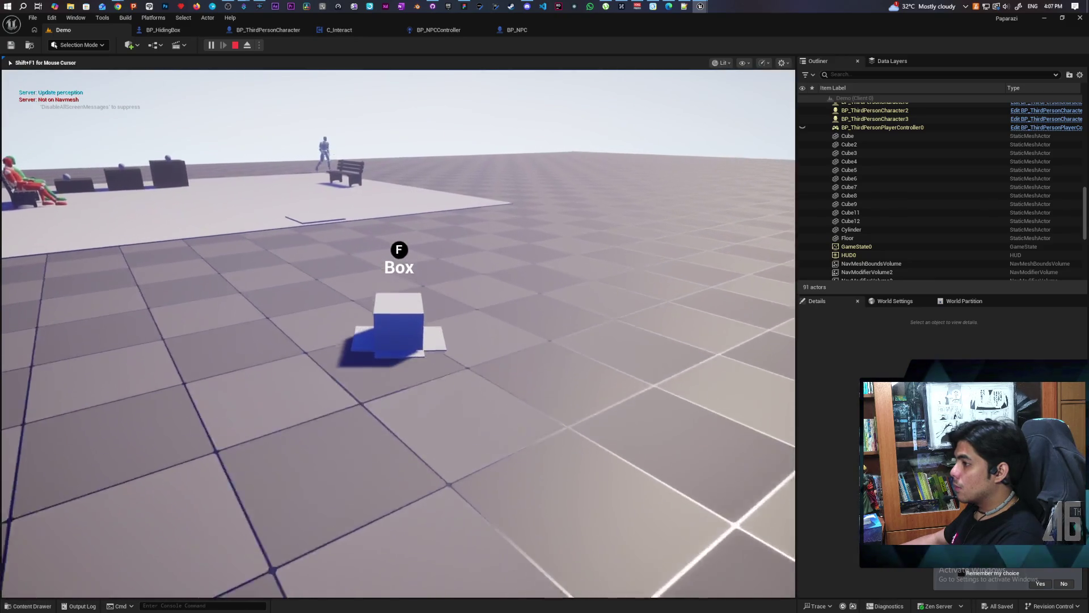
pyautogui.press('w')
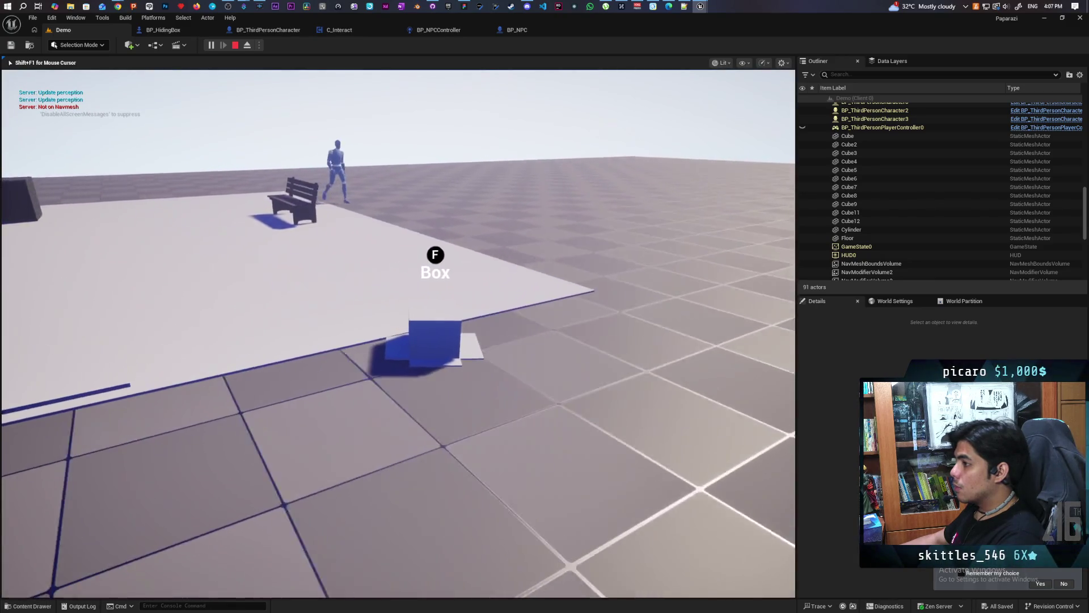
pyautogui.press('w')
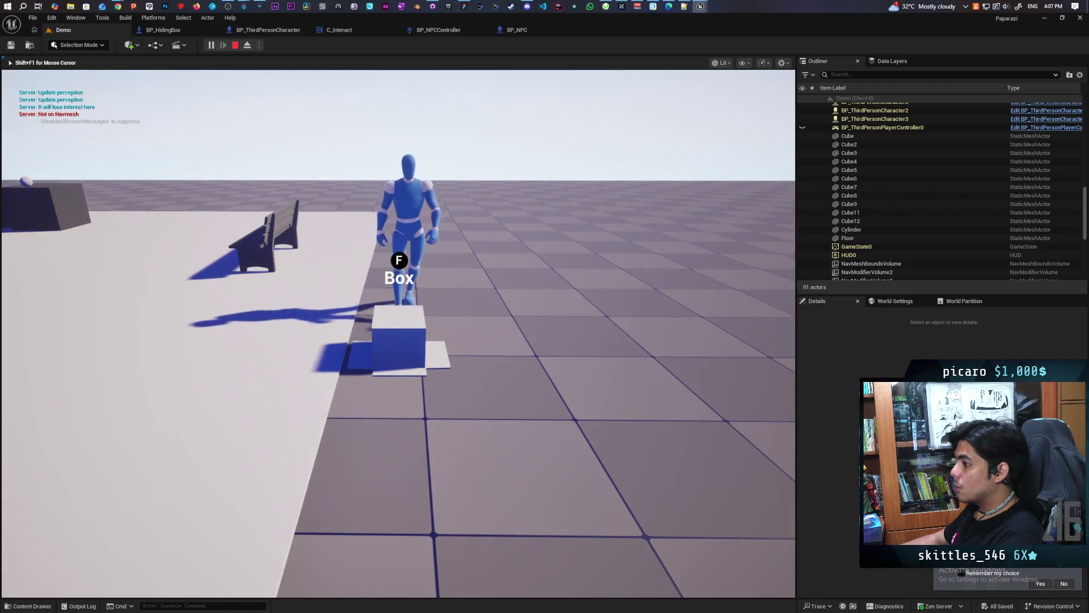
pyautogui.press('w')
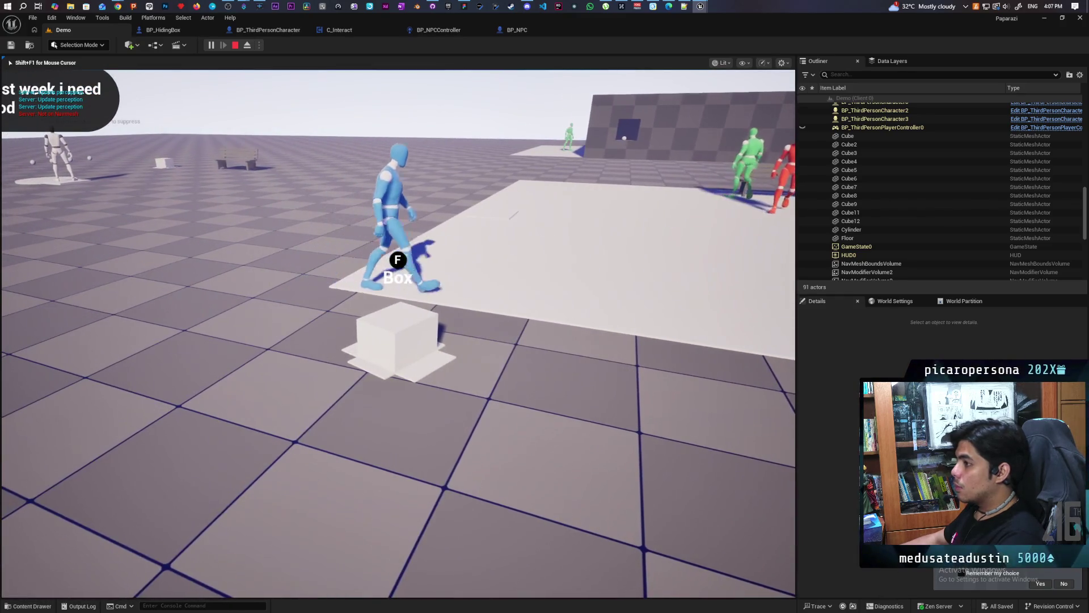
pyautogui.press('Escape')
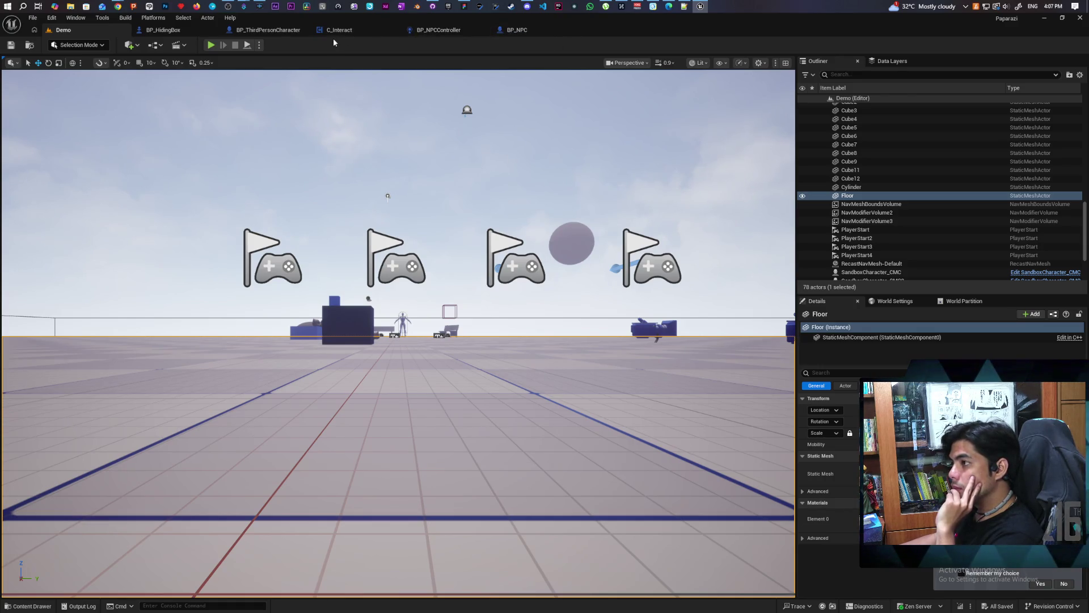
pyautogui.moveTo(116, 6)
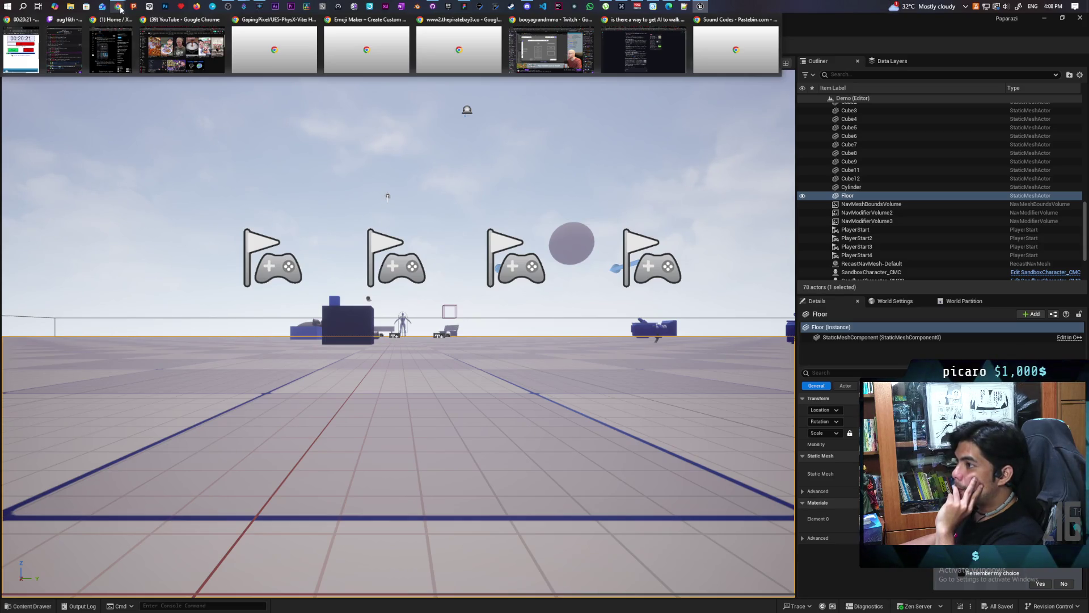
pyautogui.moveTo(125, 60)
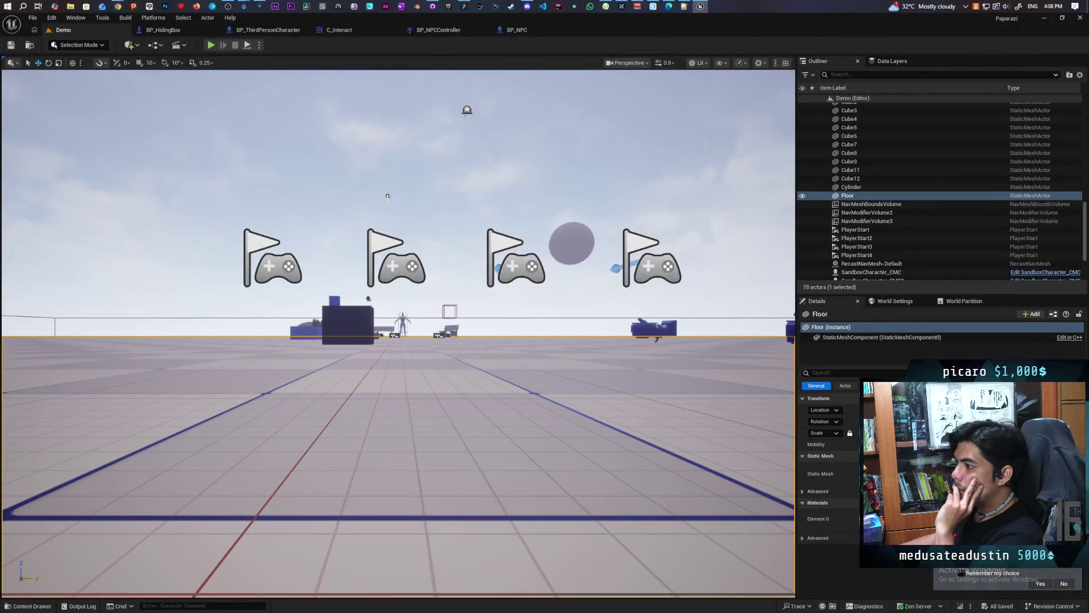
# Step: Undo BP_NPCController's reparent to restore AIController, then compile with F7 and save
pyautogui.click(438, 29)
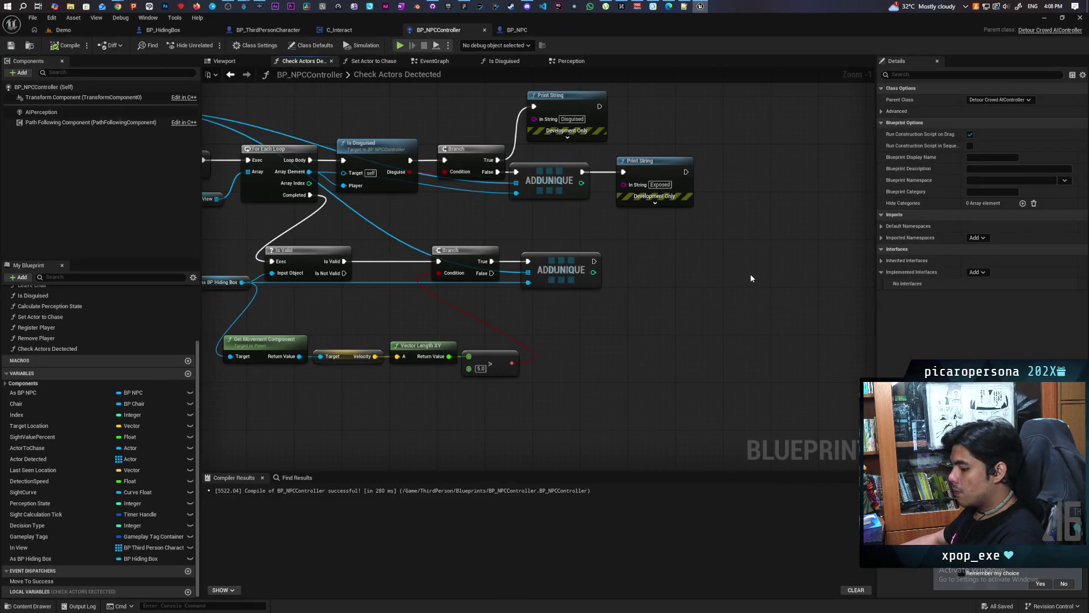
pyautogui.hotkey('ctrl', 'z')
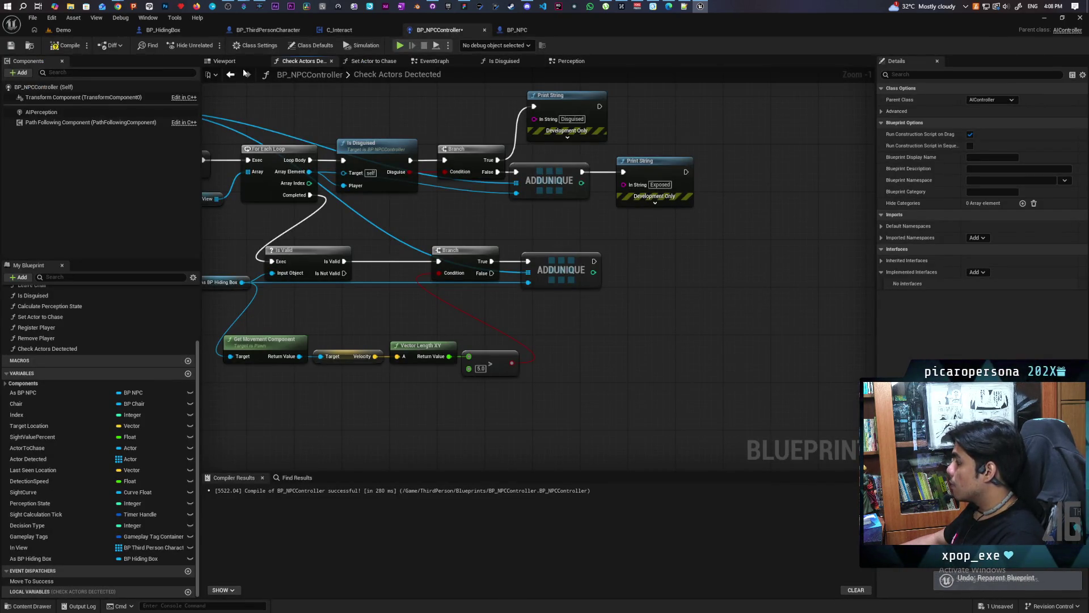
pyautogui.press('F7')
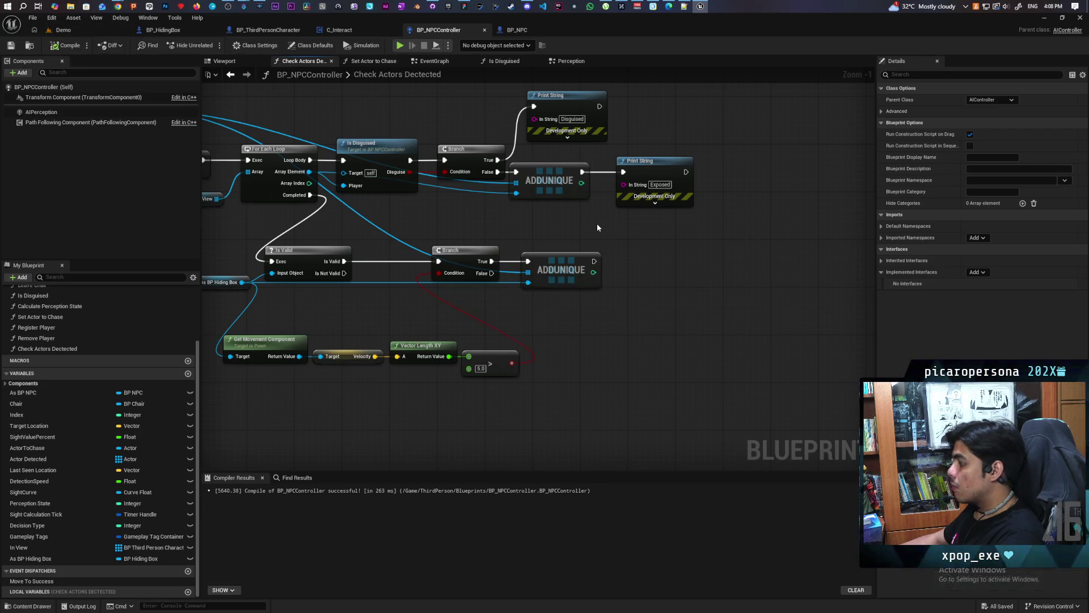
pyautogui.hotkey('ctrl', 's')
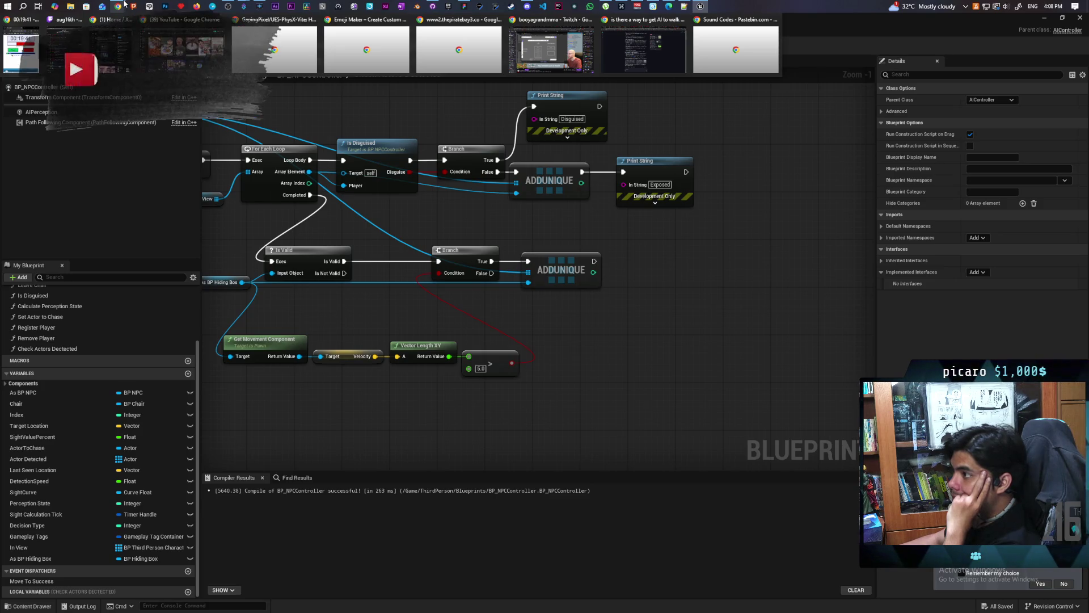
# Step: Return to Google's AI answer on avoiding dynamic objects and open Epic's 'Using Avoidance With the Navigation System' guide
pyautogui.click(644, 50)
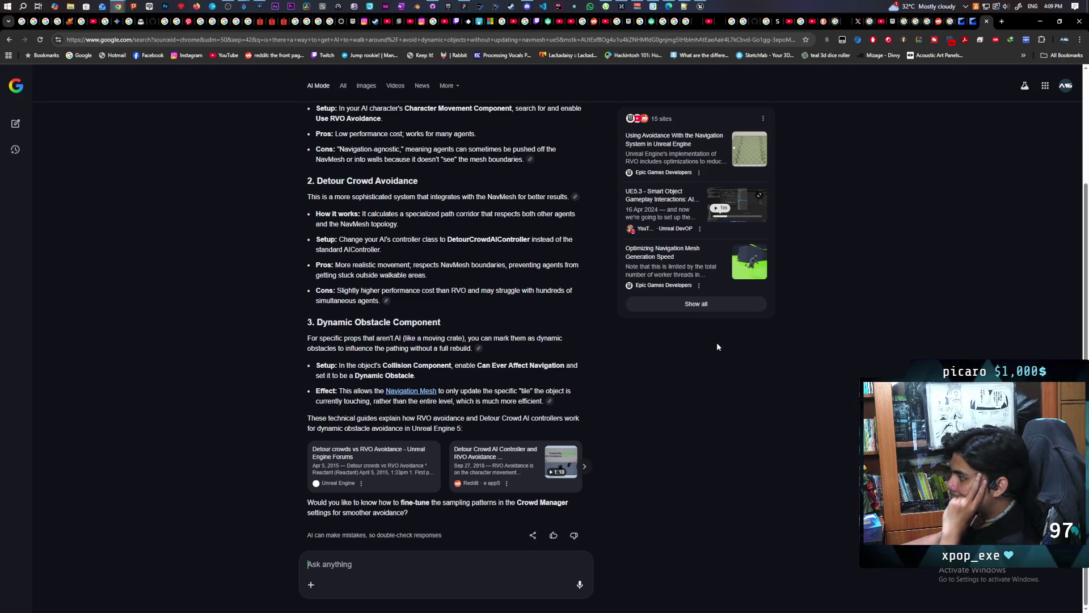
pyautogui.scroll(3, 726, 347)
pyautogui.scroll(-3, 726, 347)
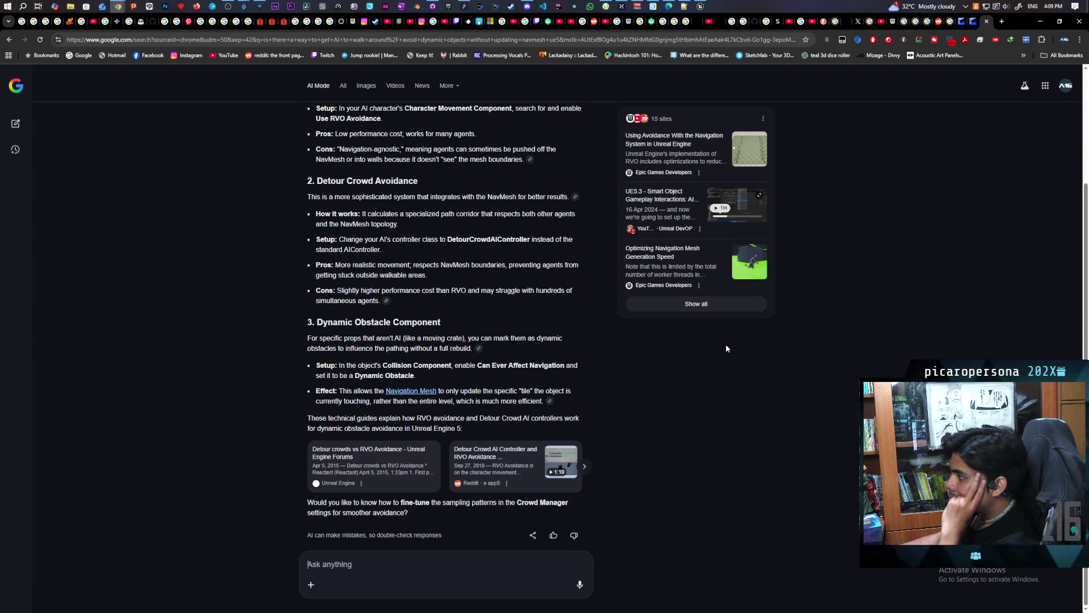
pyautogui.click(741, 147)
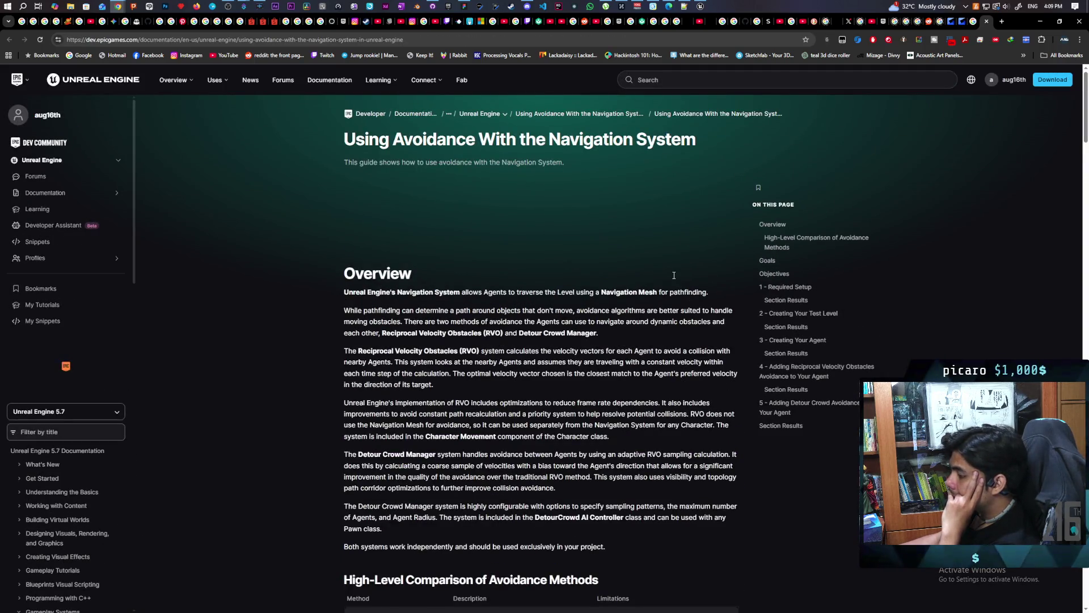
# Step: Read steps 9–12 of 'Creating Your Agent', down to the finished BP_NPC_NoAvoidance Blueprint
pyautogui.scroll(-4, 673, 275)
pyautogui.scroll(-3, 674, 275)
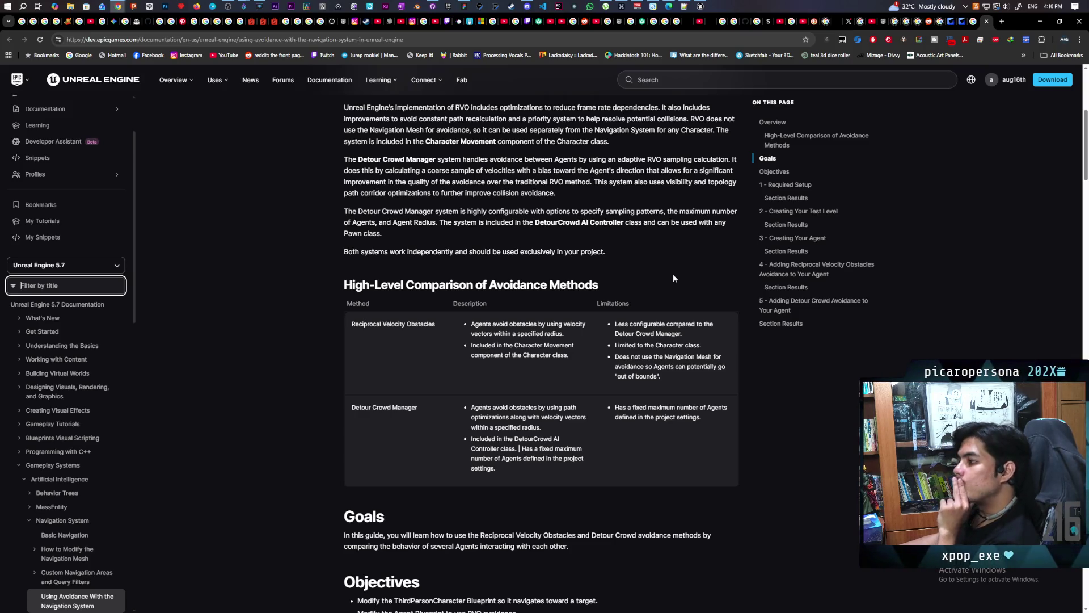
pyautogui.scroll(-5, 673, 273)
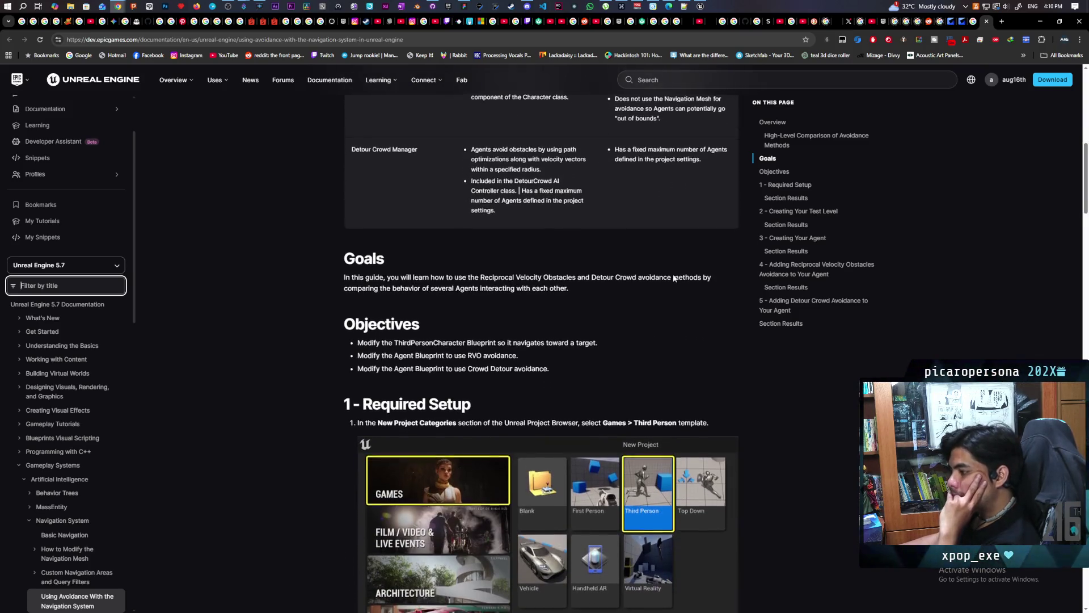
pyautogui.scroll(-3, 673, 278)
pyautogui.scroll(3, 674, 278)
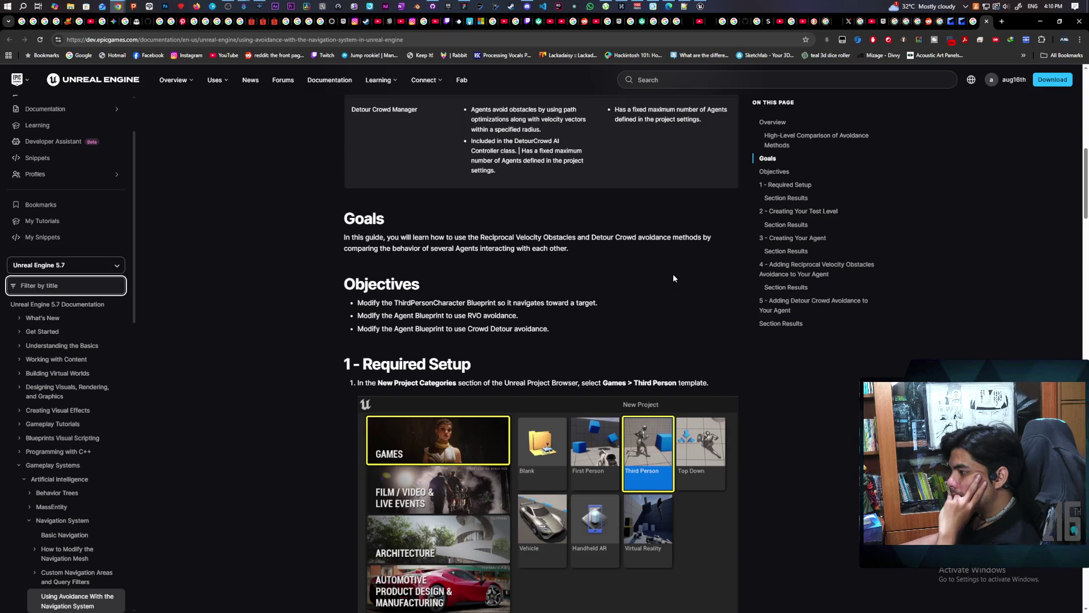
pyautogui.scroll(-8, 674, 278)
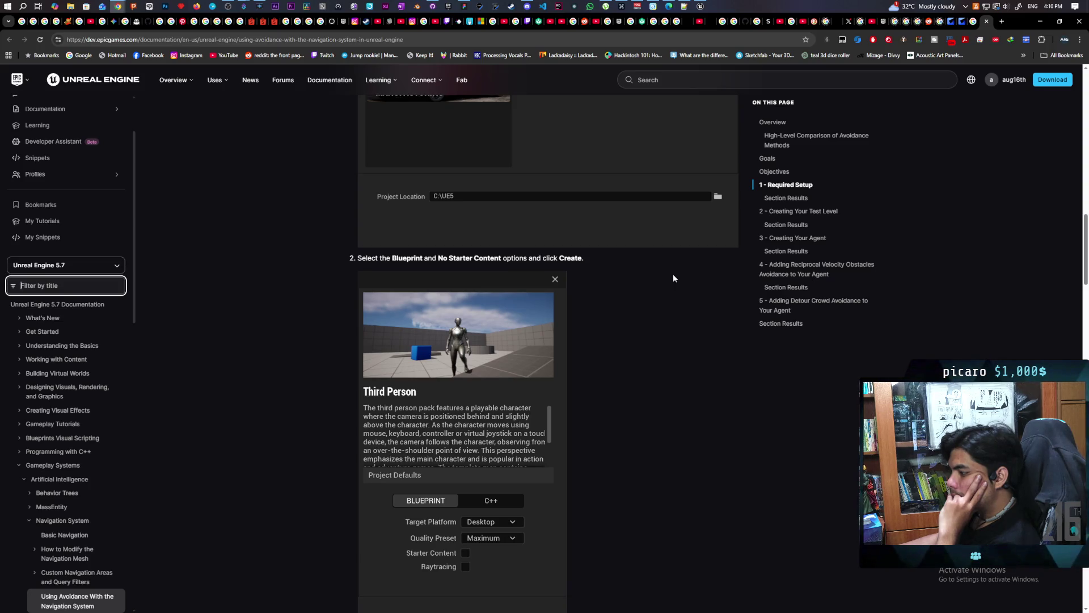
pyautogui.scroll(-5, 672, 273)
pyautogui.scroll(-2, 674, 275)
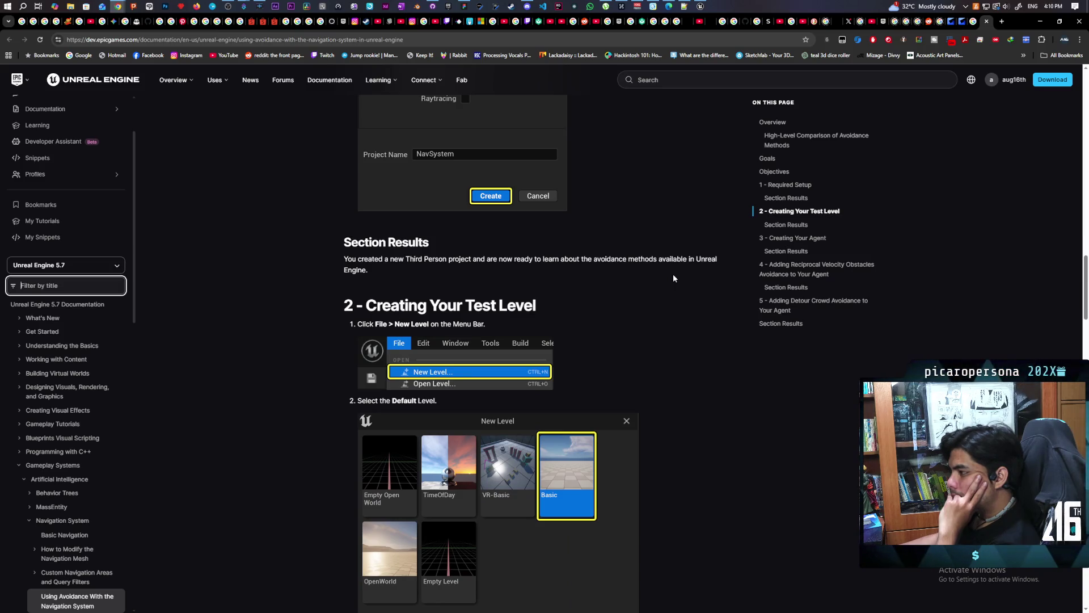
pyautogui.scroll(-2, 673, 274)
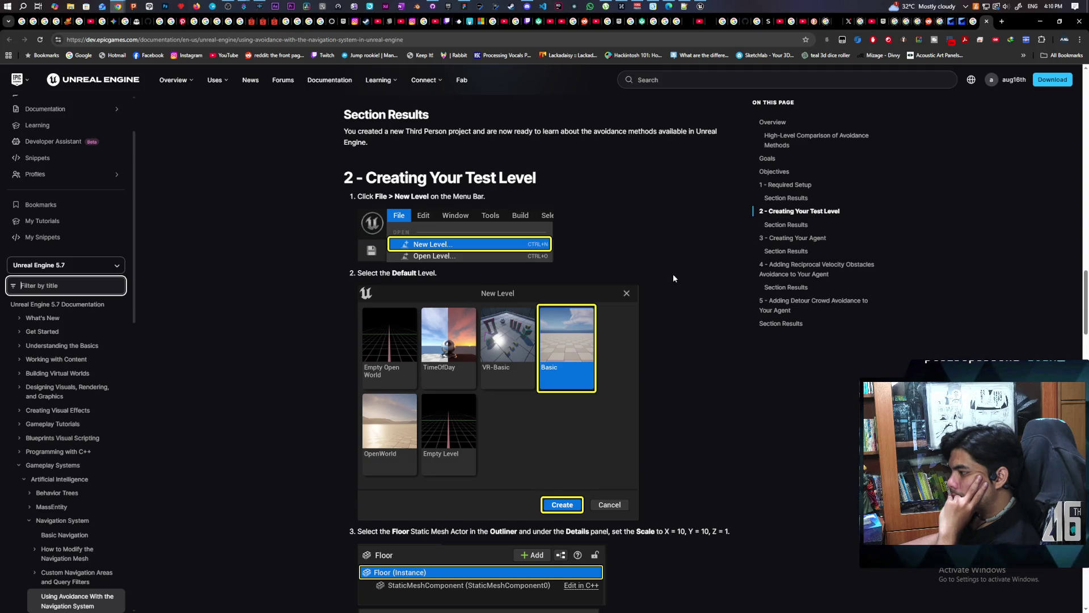
pyautogui.scroll(-2, 673, 273)
pyautogui.scroll(-2, 673, 278)
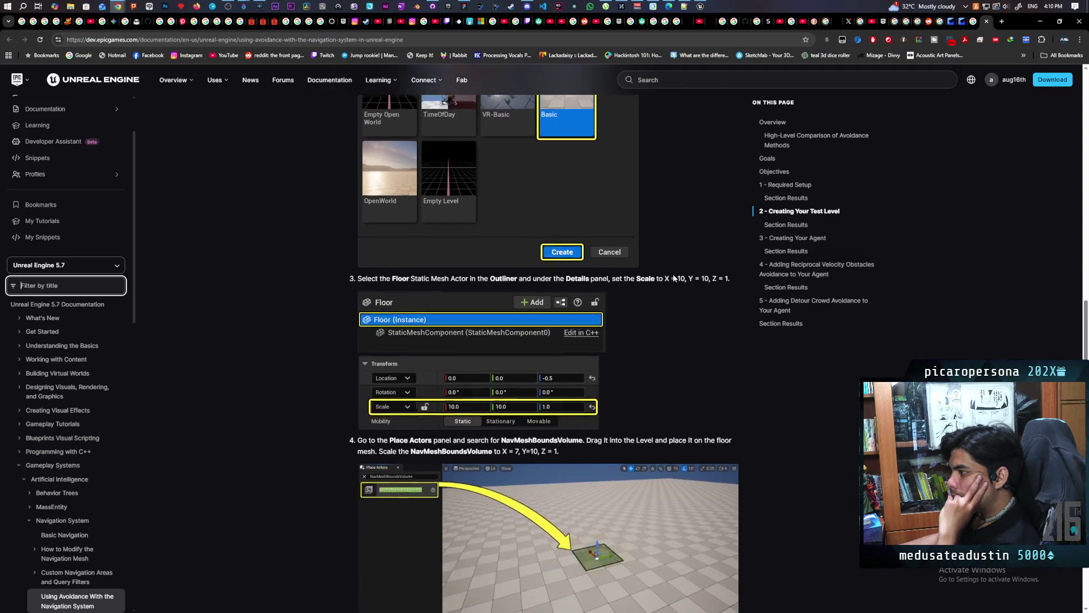
pyautogui.scroll(-1, 673, 278)
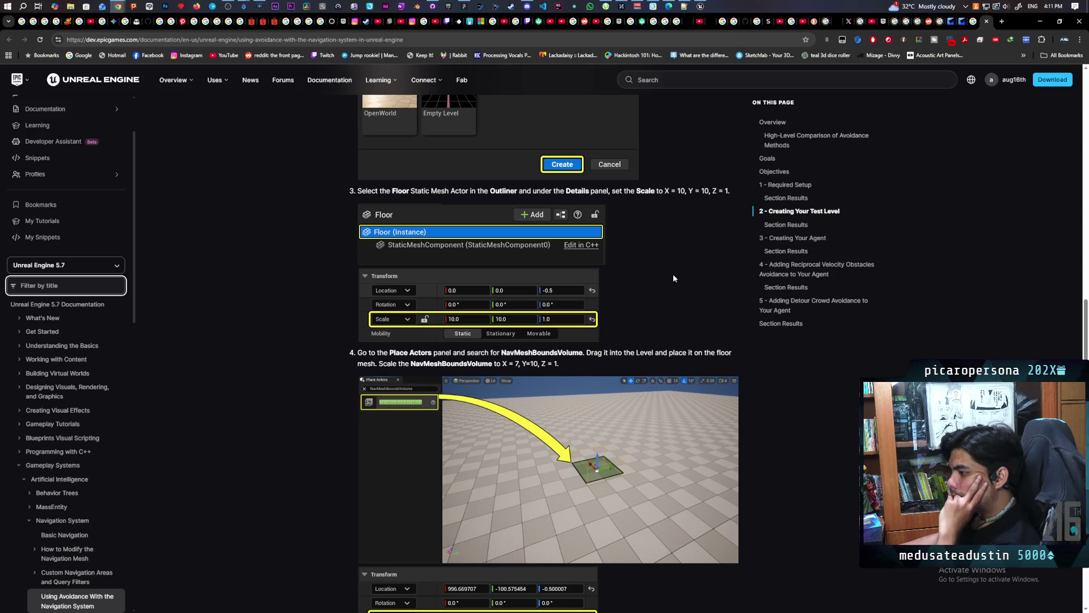
pyautogui.scroll(-4, 673, 274)
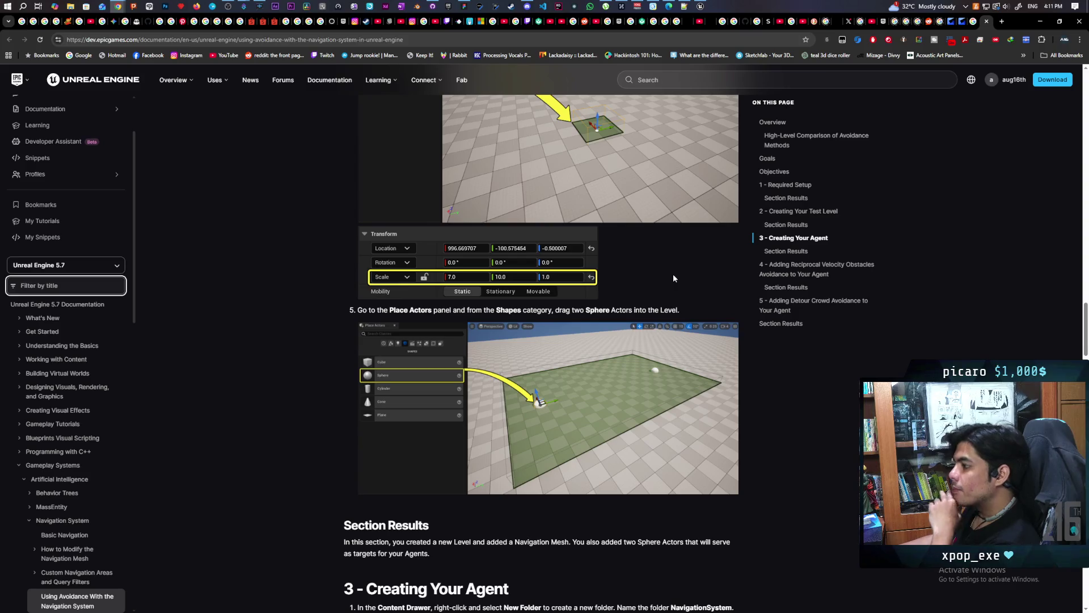
pyautogui.scroll(-2, 674, 277)
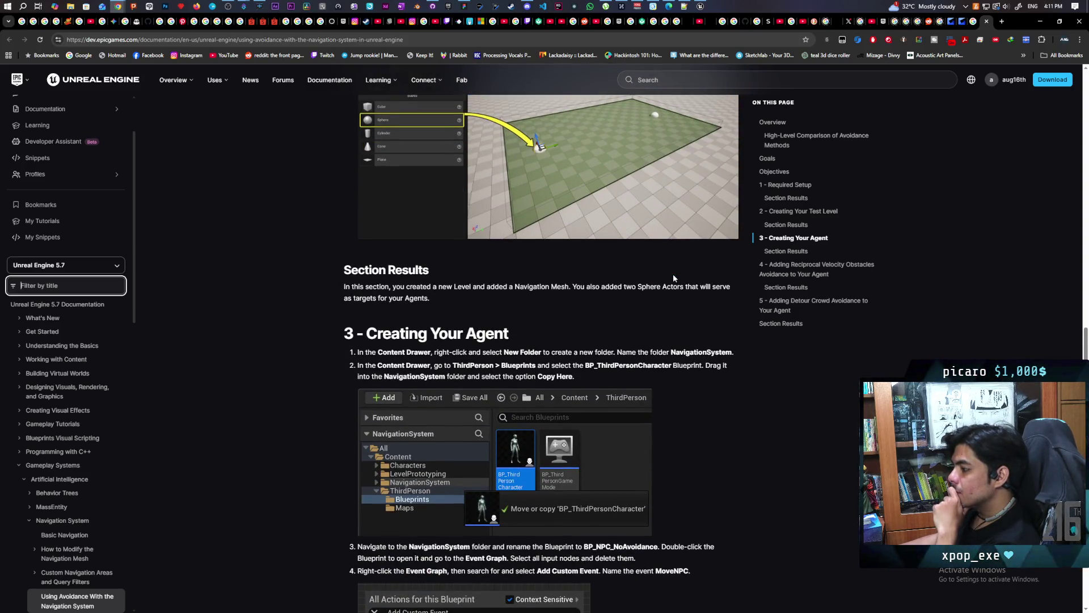
pyautogui.scroll(-3, 674, 277)
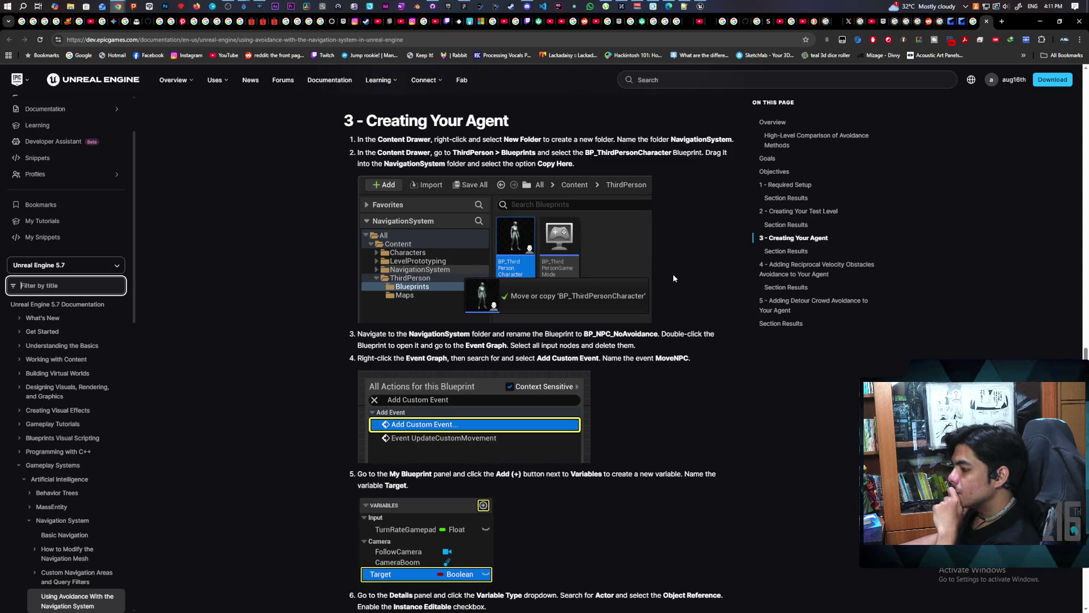
pyautogui.scroll(-4, 673, 276)
pyautogui.scroll(-1, 673, 278)
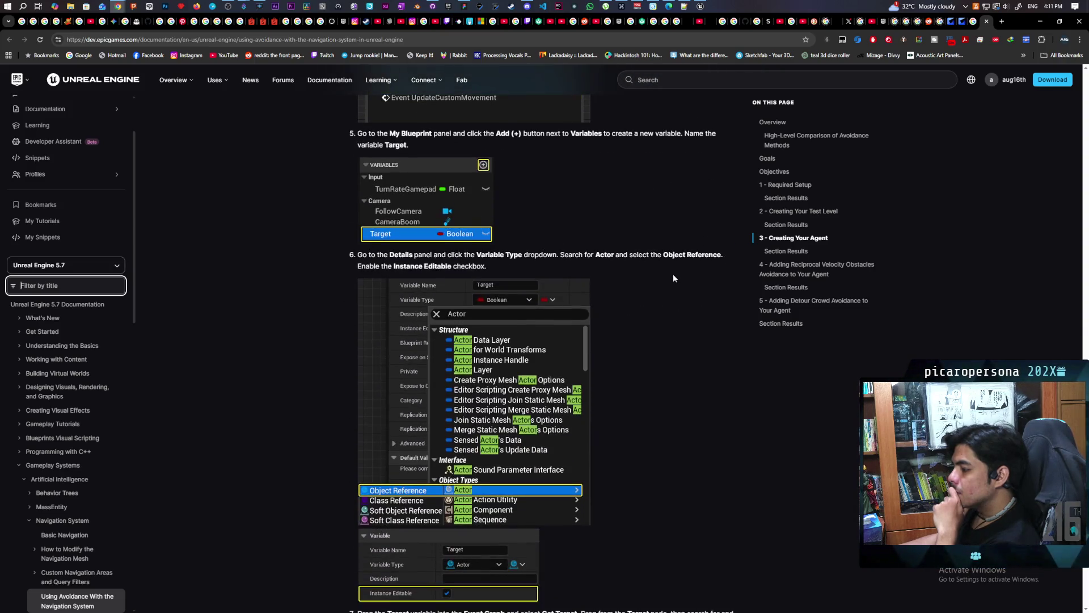
pyautogui.scroll(-3, 673, 278)
pyautogui.scroll(-3, 673, 273)
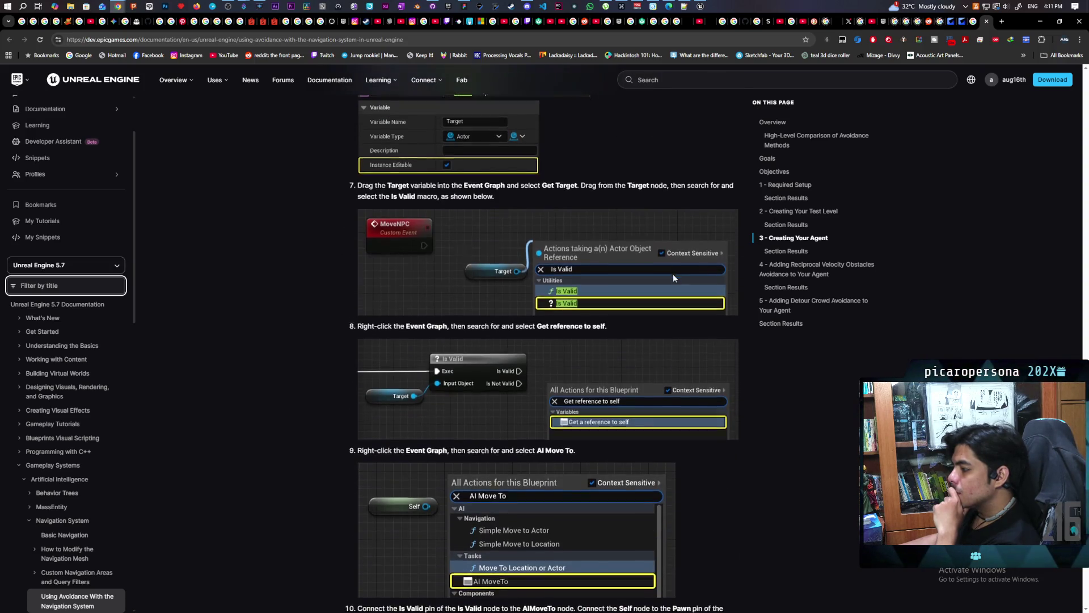
pyautogui.scroll(-2, 673, 273)
pyautogui.scroll(-2, 673, 273)
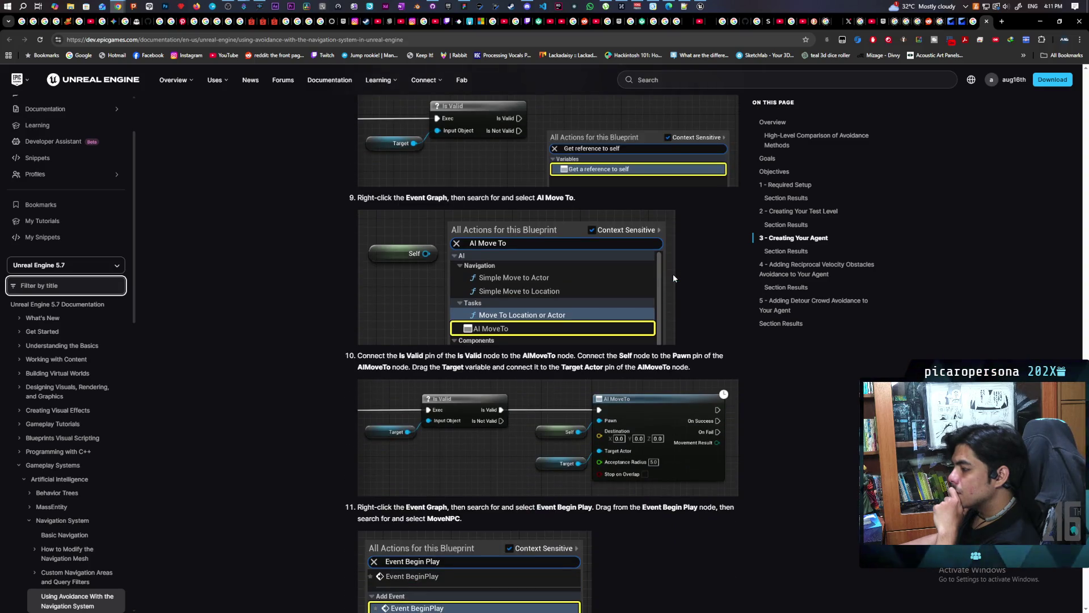
pyautogui.scroll(-1, 673, 273)
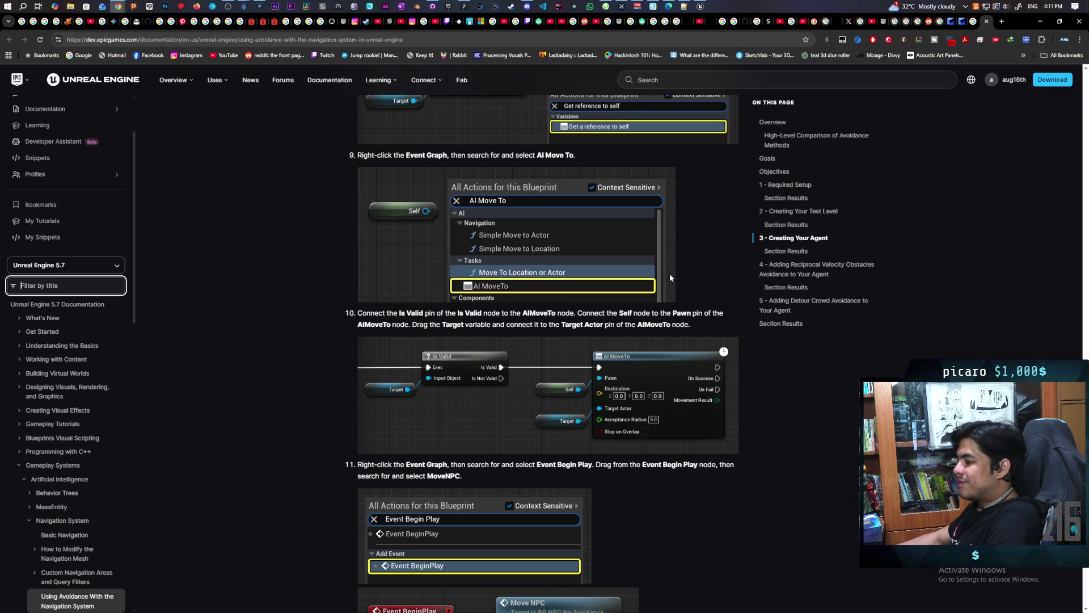
pyautogui.scroll(-3, 742, 299)
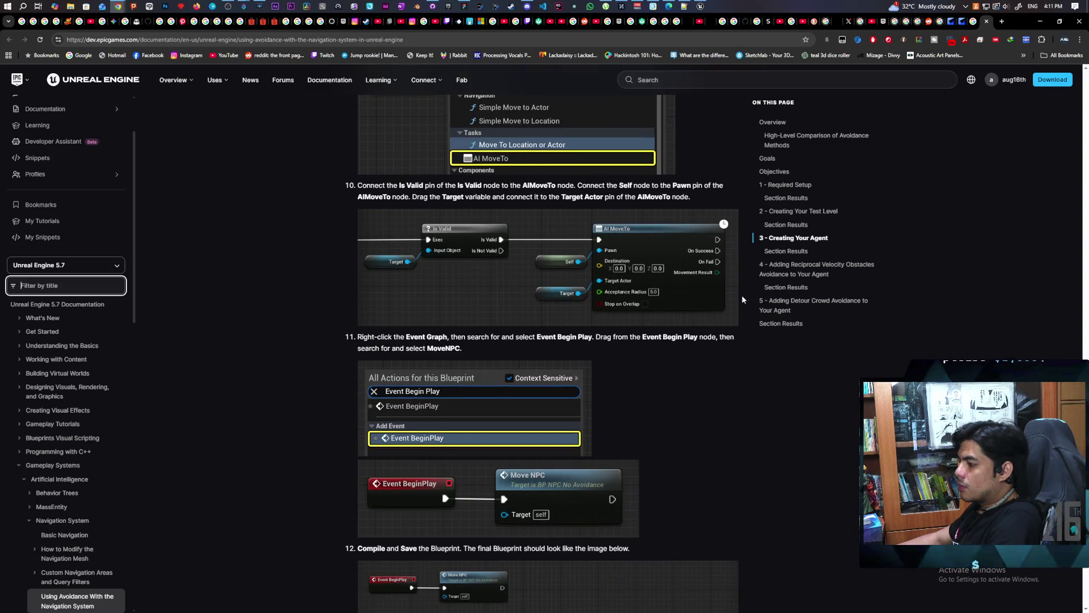
pyautogui.scroll(-3, 742, 299)
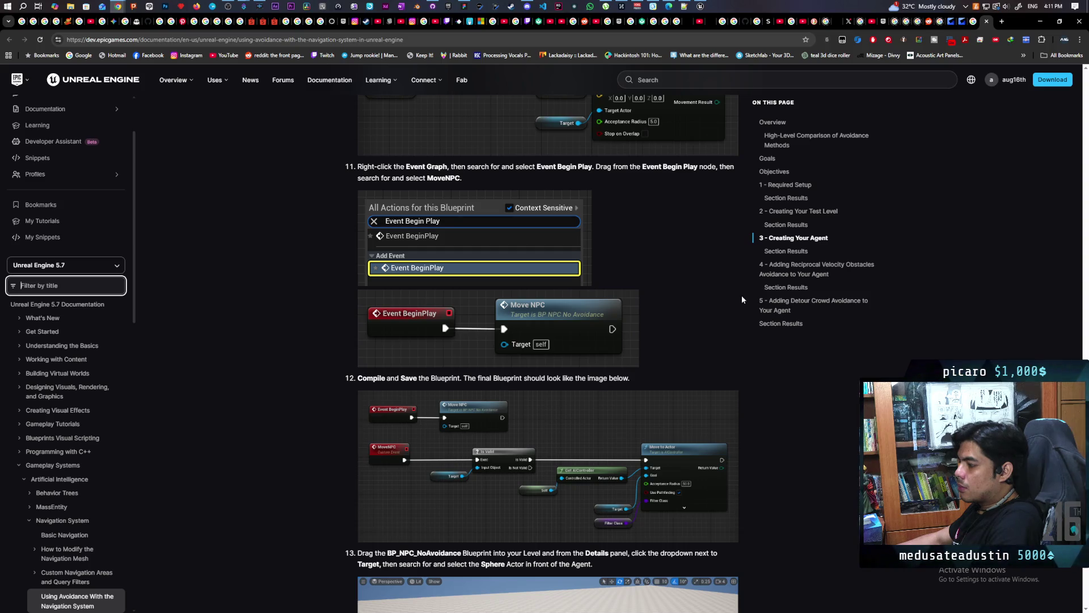
pyautogui.scroll(-2, 734, 304)
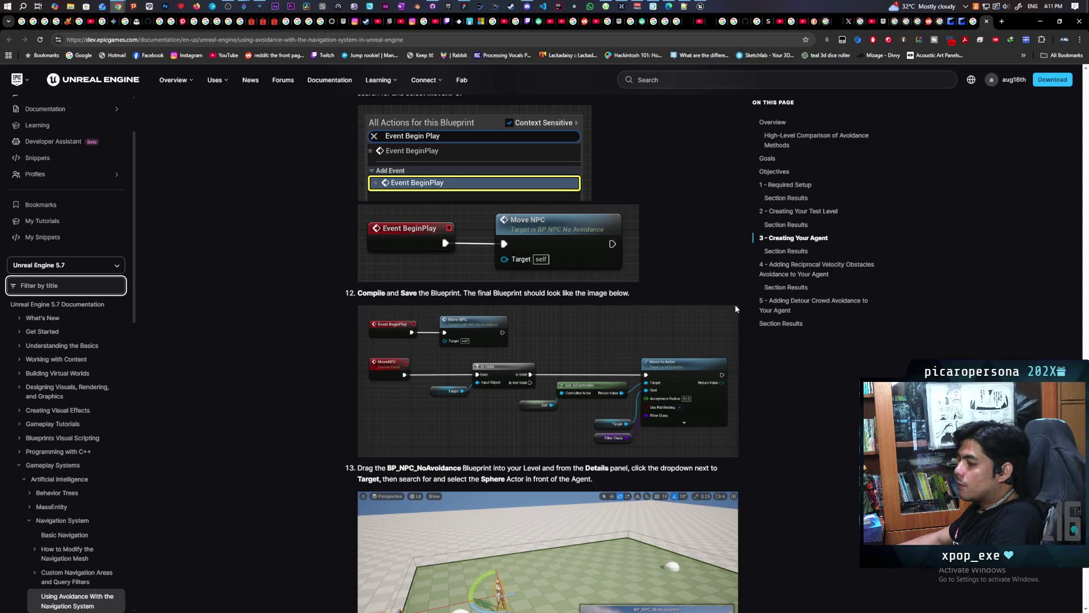
# Step: Read steps 13–16 and section 4 on BP_NPC_RVO with Use RVOAvoidance and consideration radius 100
pyautogui.scroll(-2, 735, 305)
pyautogui.scroll(-2, 736, 308)
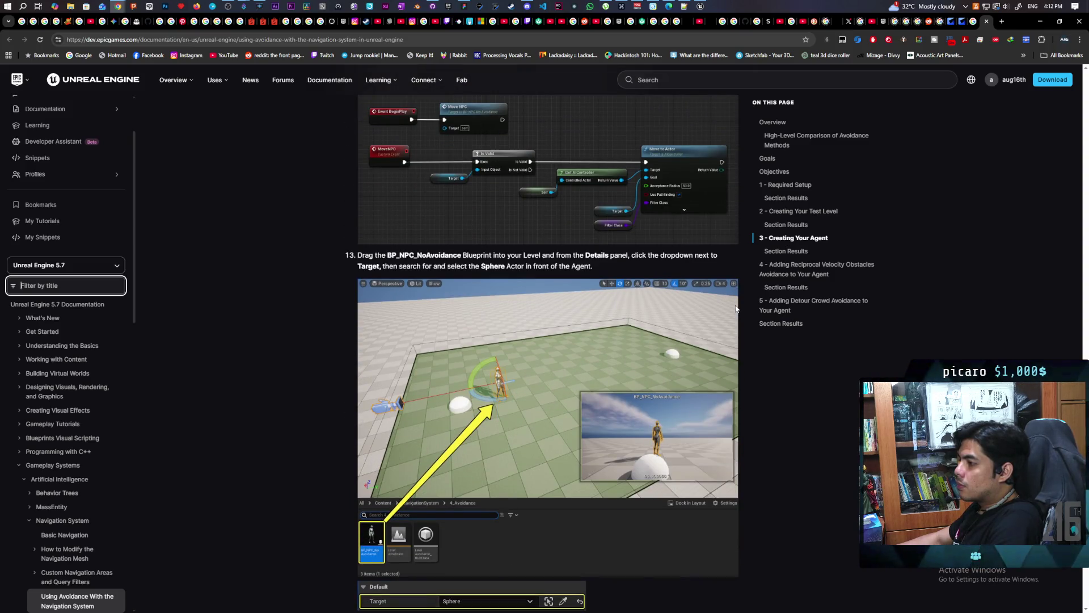
pyautogui.scroll(-2, 736, 308)
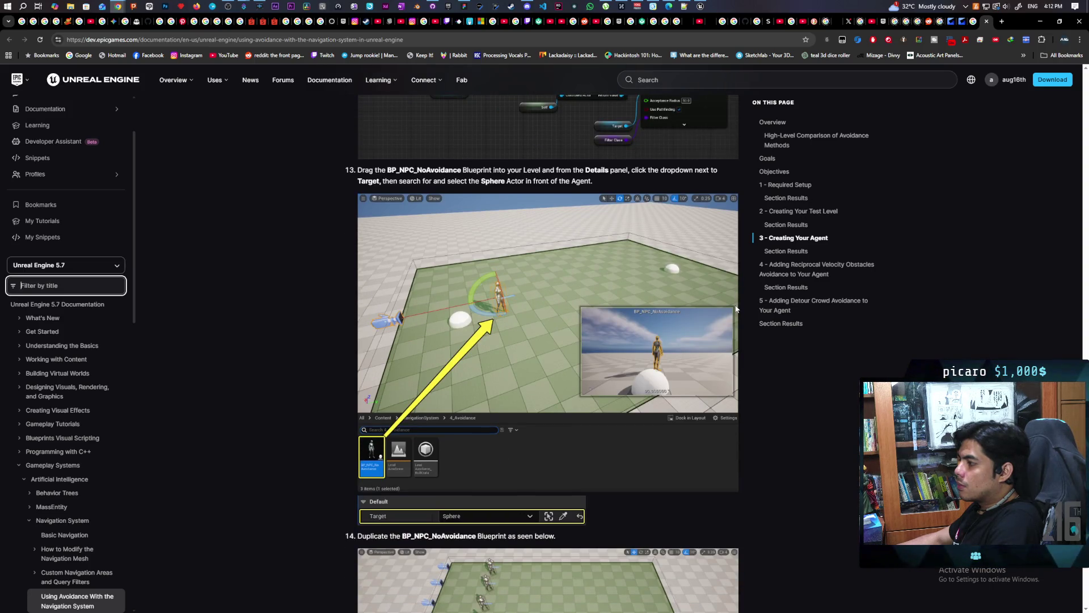
pyautogui.scroll(-4, 736, 308)
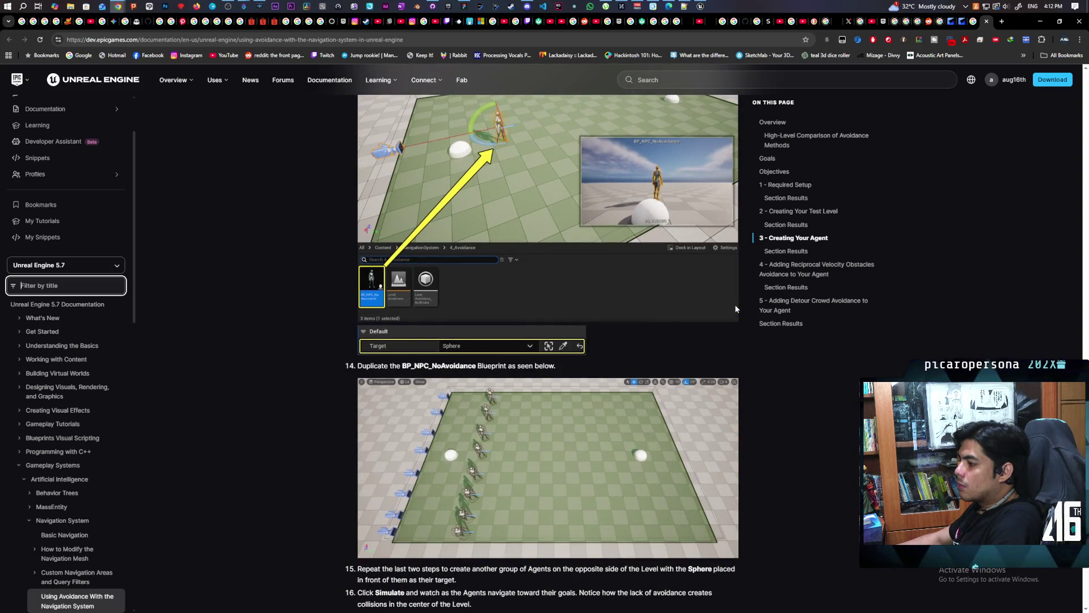
pyautogui.scroll(-4, 735, 304)
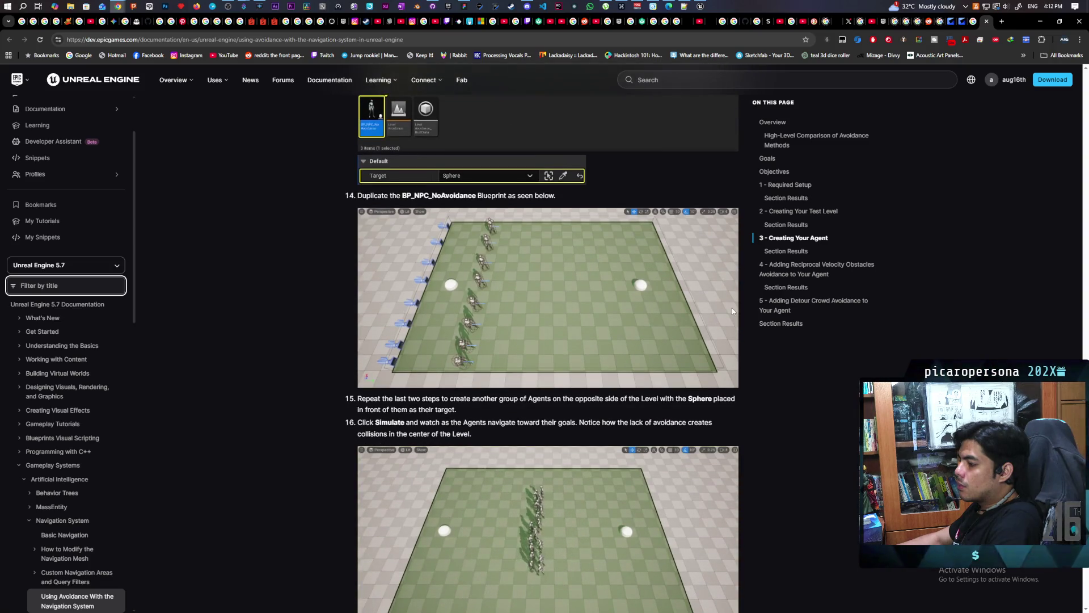
pyautogui.scroll(-4, 732, 310)
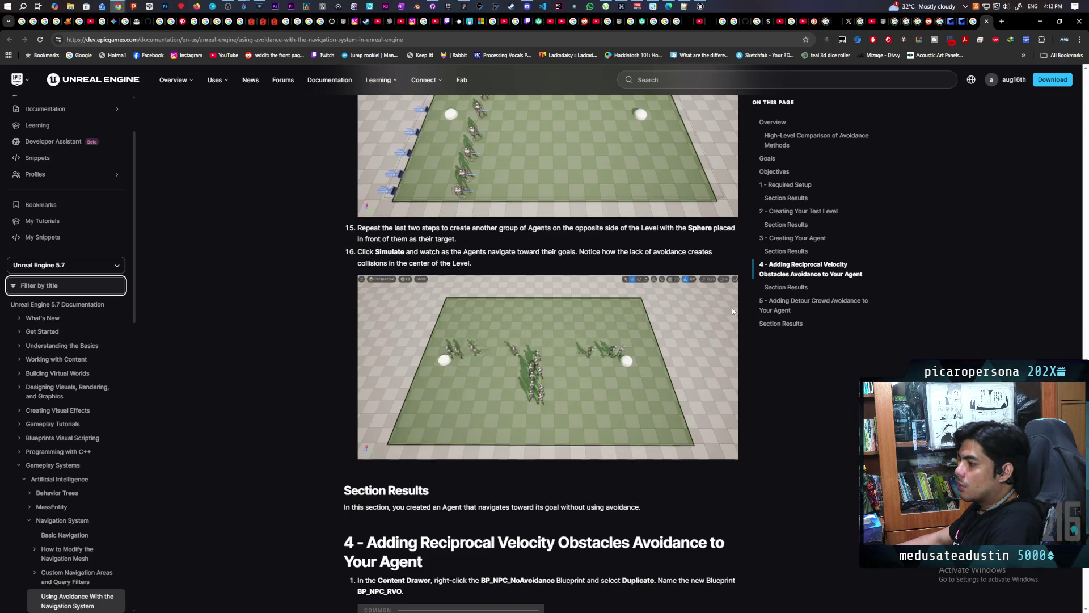
pyautogui.scroll(-3, 732, 309)
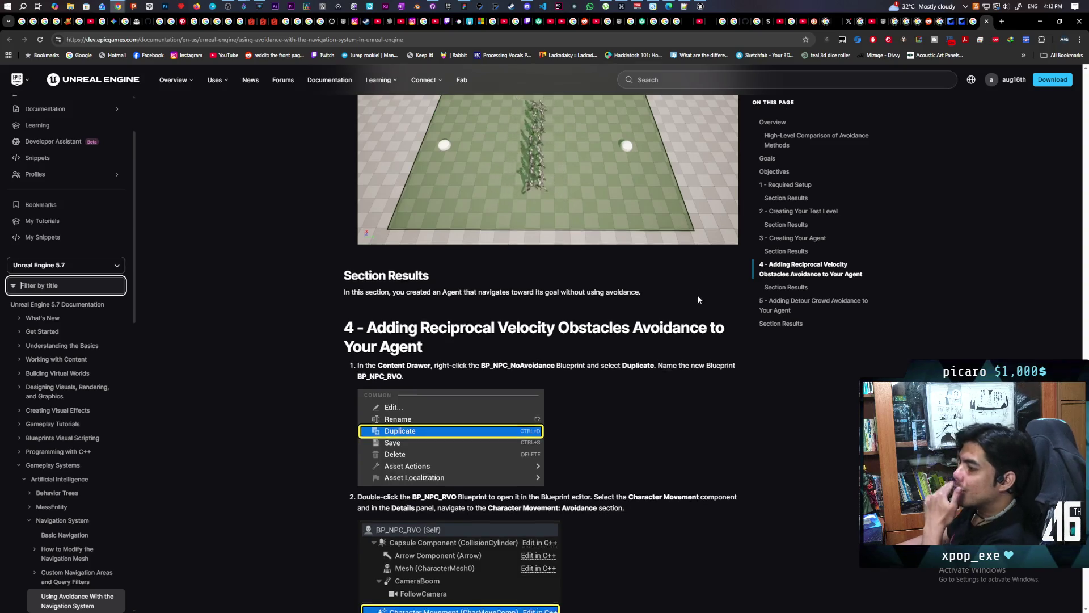
pyautogui.scroll(-2, 703, 300)
pyautogui.scroll(-2, 706, 306)
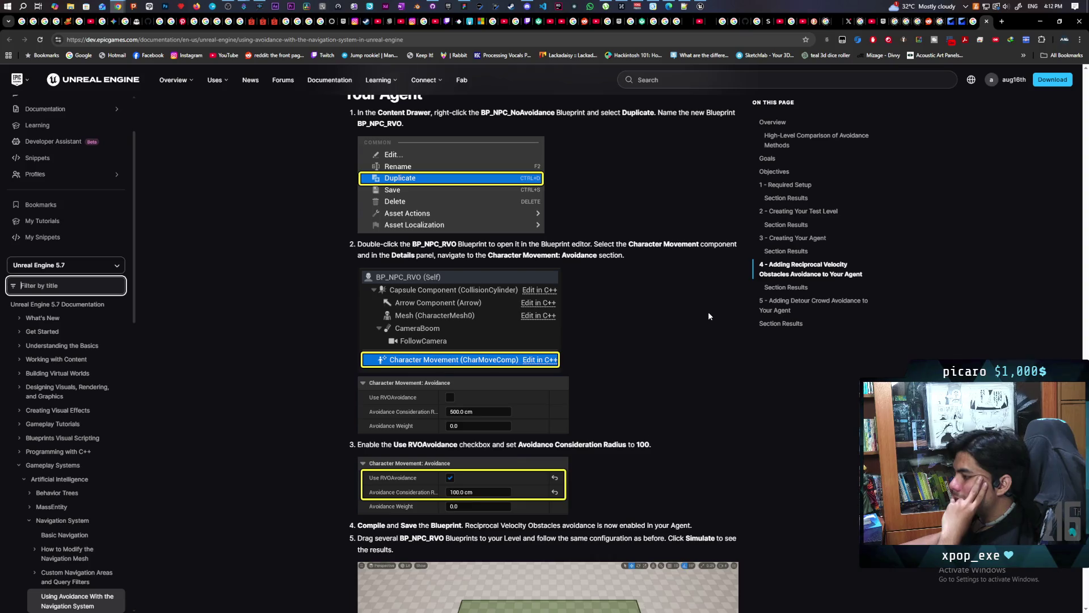
pyautogui.scroll(-1, 708, 312)
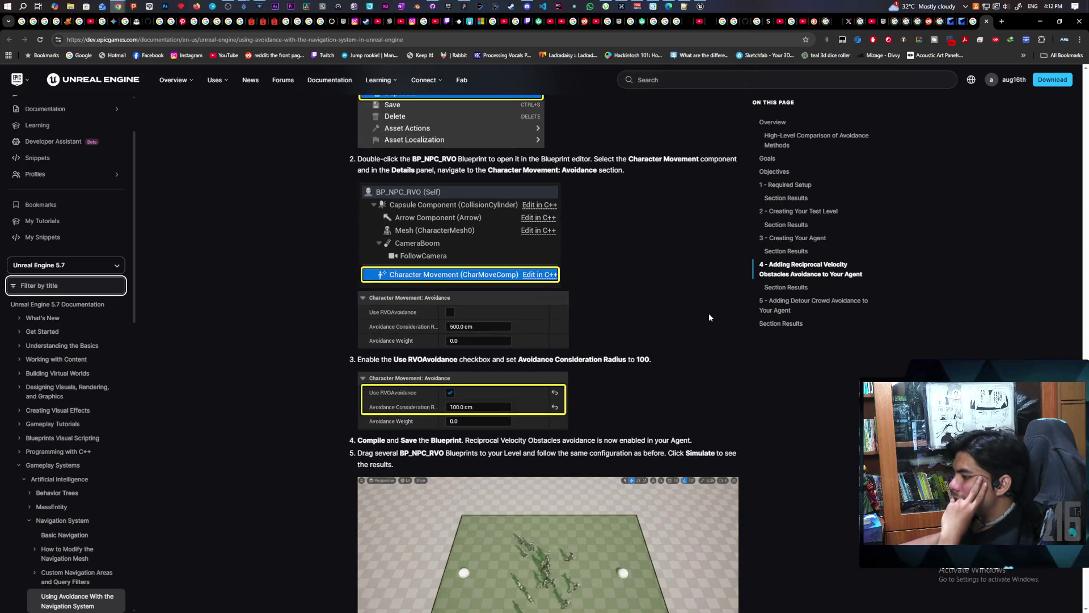
pyautogui.scroll(-2, 709, 318)
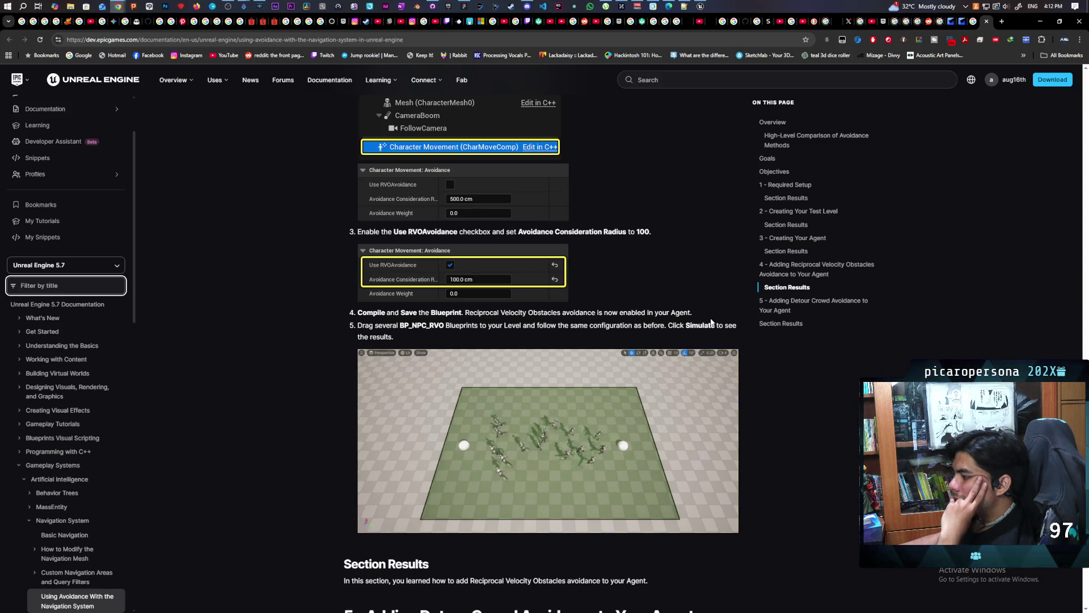
pyautogui.scroll(-1, 711, 322)
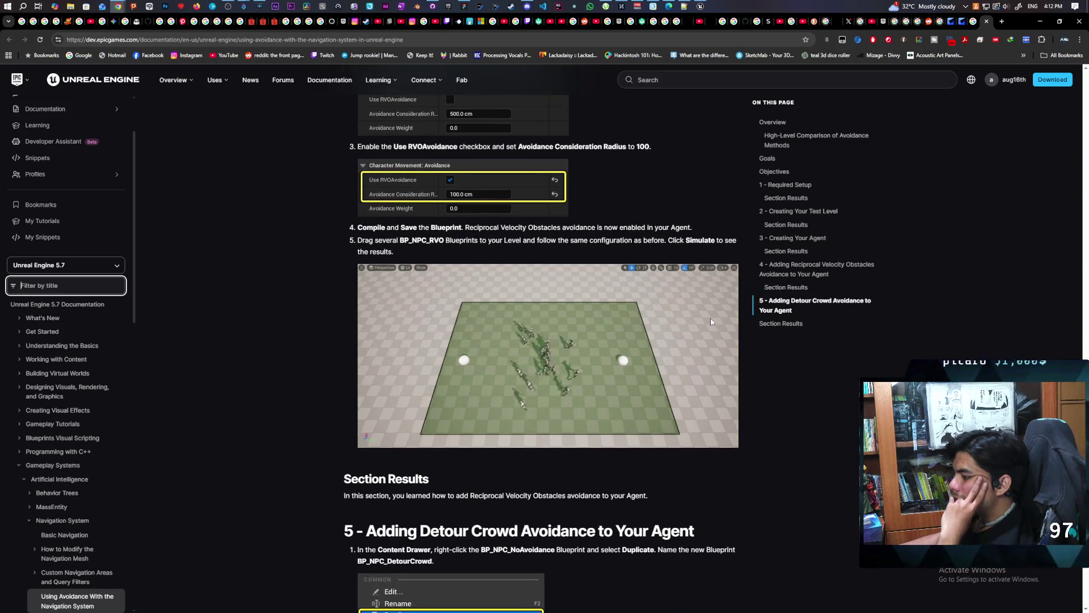
# Step: Read section 5, Detour Crowd Avoidance, to the page end, then minimize the browser
pyautogui.scroll(-2, 712, 322)
pyautogui.scroll(-3, 712, 323)
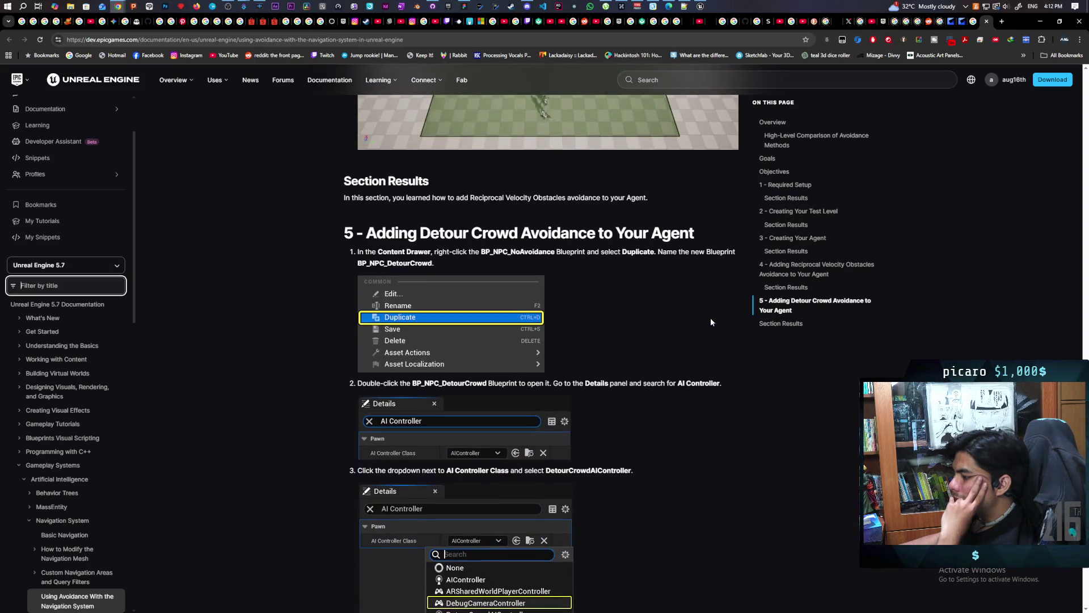
pyautogui.scroll(-2, 711, 322)
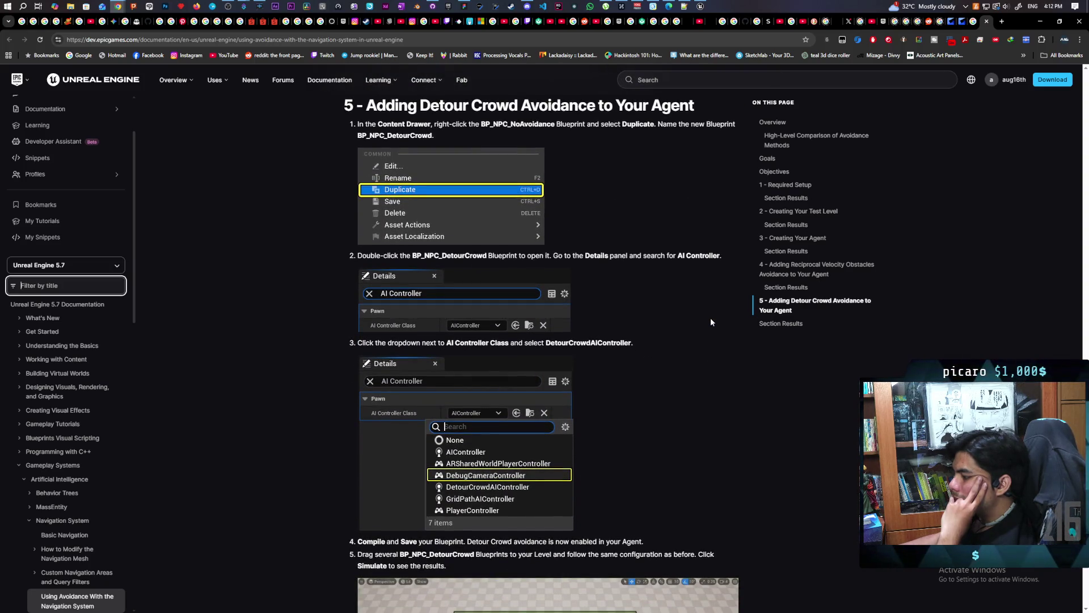
pyautogui.scroll(-3, 711, 322)
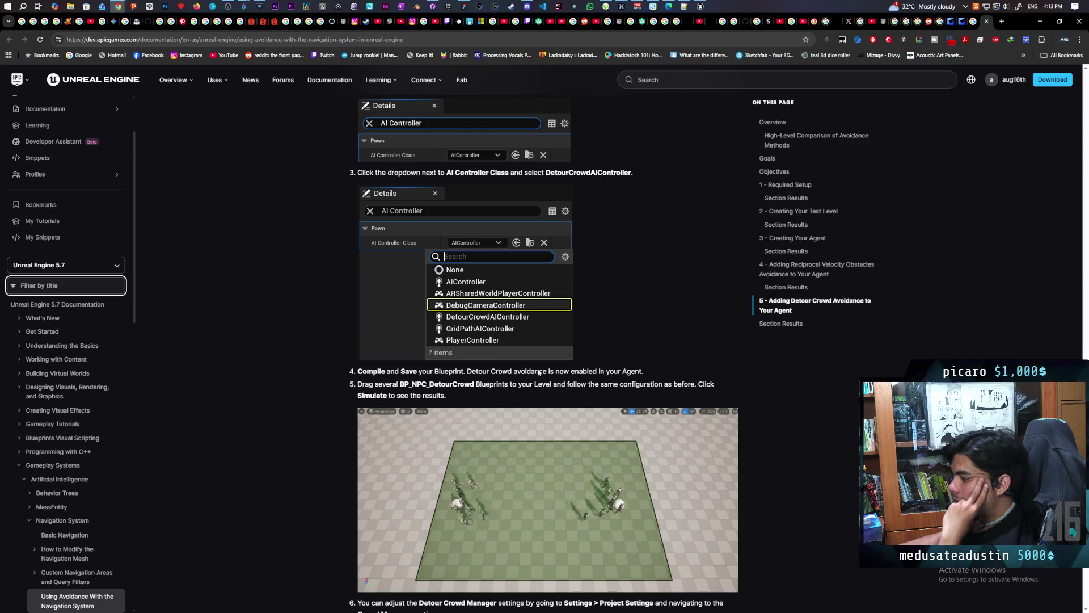
pyautogui.scroll(-2, 557, 398)
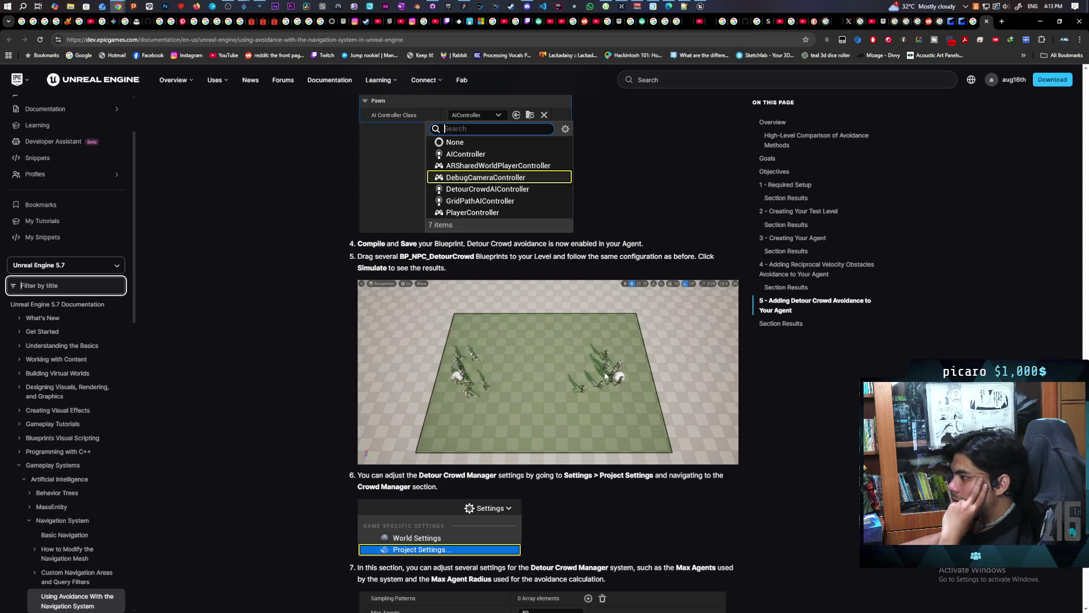
pyautogui.scroll(1, 605, 375)
pyautogui.scroll(1, 605, 372)
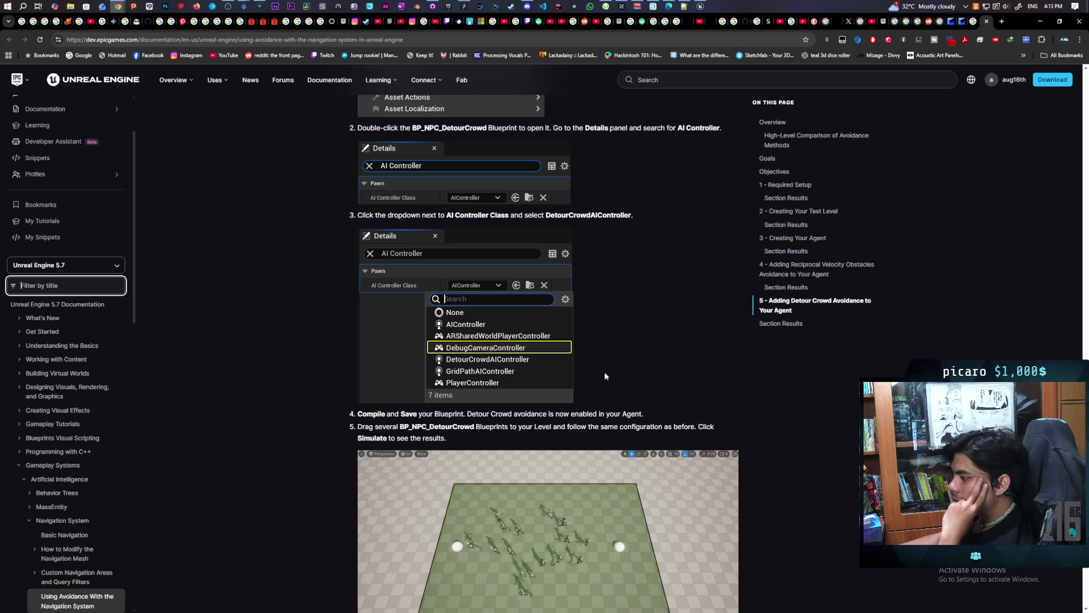
pyautogui.scroll(-1, 604, 372)
pyautogui.scroll(-4, 604, 372)
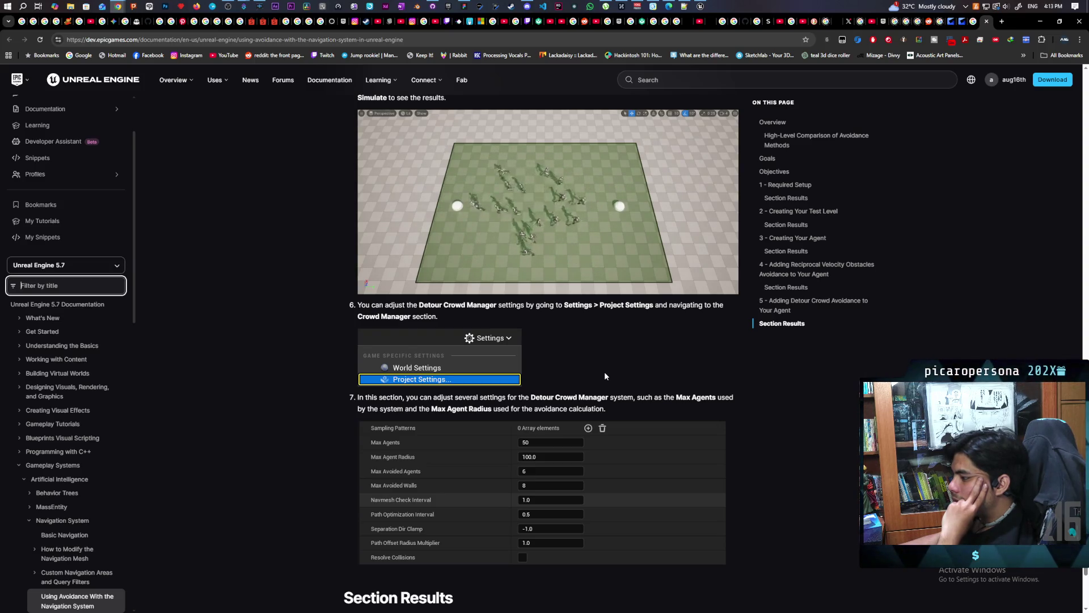
pyautogui.scroll(1, 604, 372)
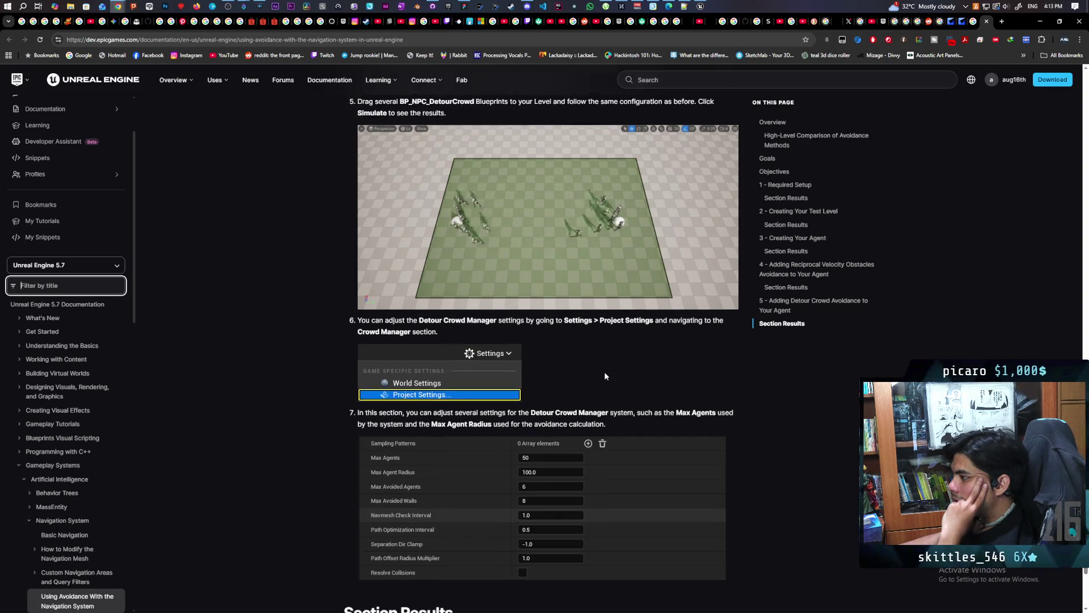
pyautogui.scroll(-1, 605, 372)
pyautogui.scroll(-3, 604, 373)
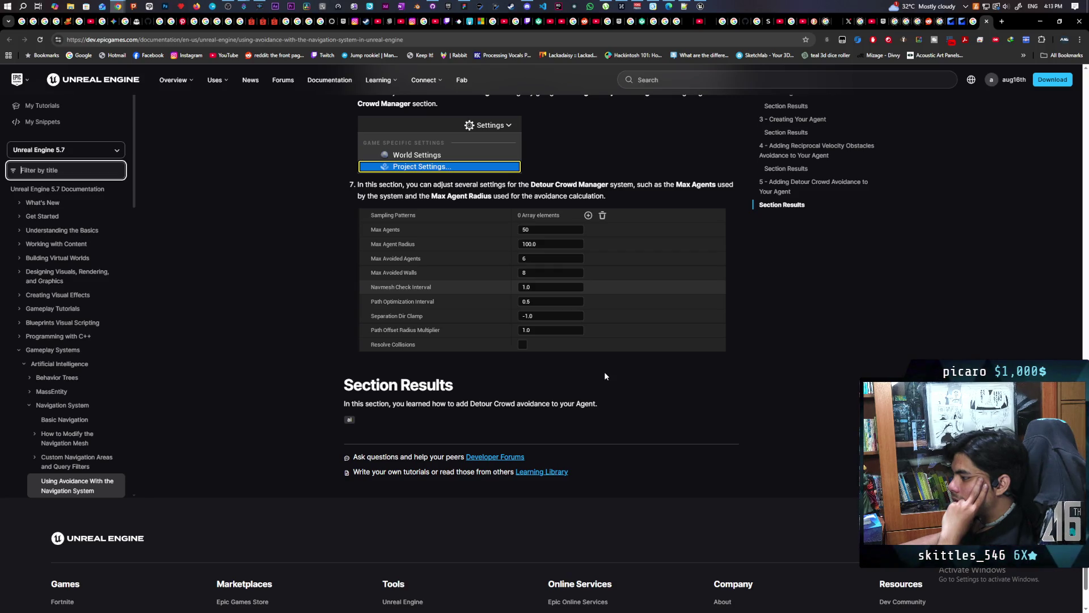
pyautogui.scroll(-1, 604, 376)
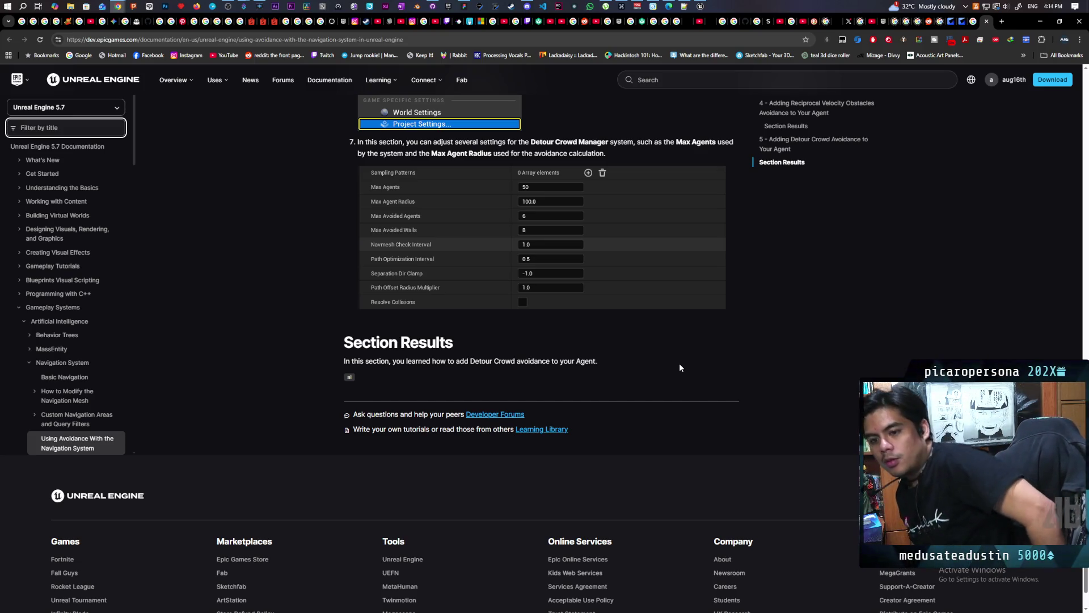
pyautogui.click(1034, 24)
# Step: Start a Play-in-Editor session of the Demo level and restore the editor window
pyautogui.click(85, 28)
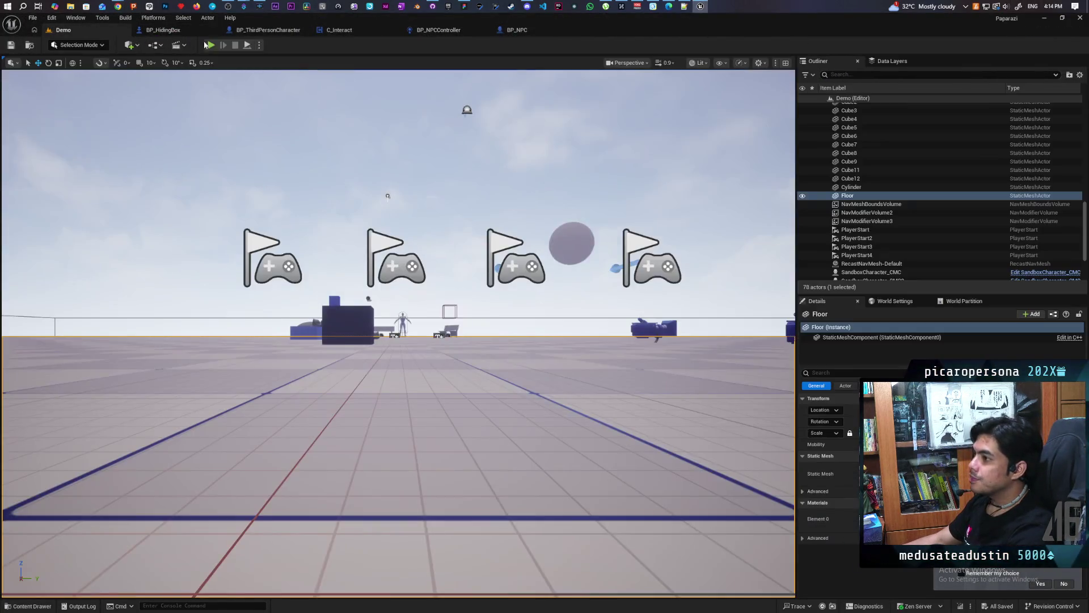
pyautogui.hotkey('alt', 'p')
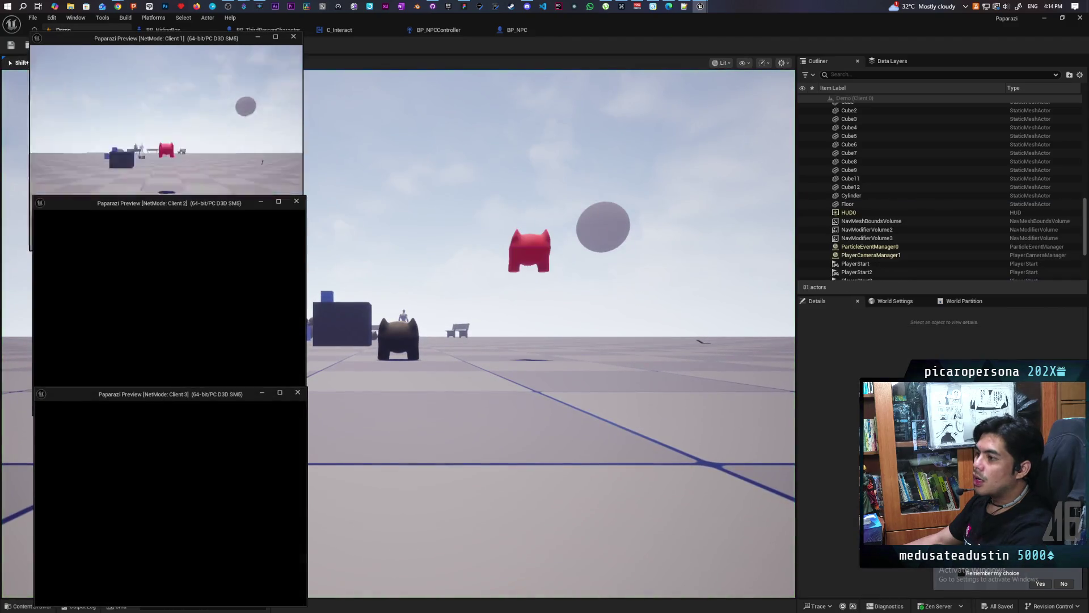
pyautogui.doubleClick(648, 37)
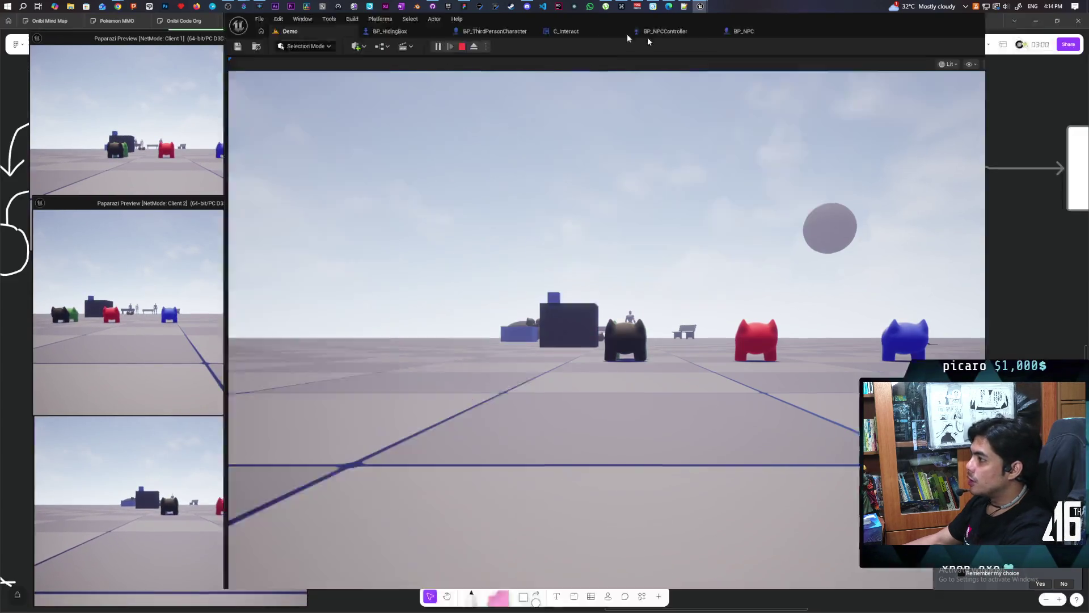
pyautogui.click(475, 274)
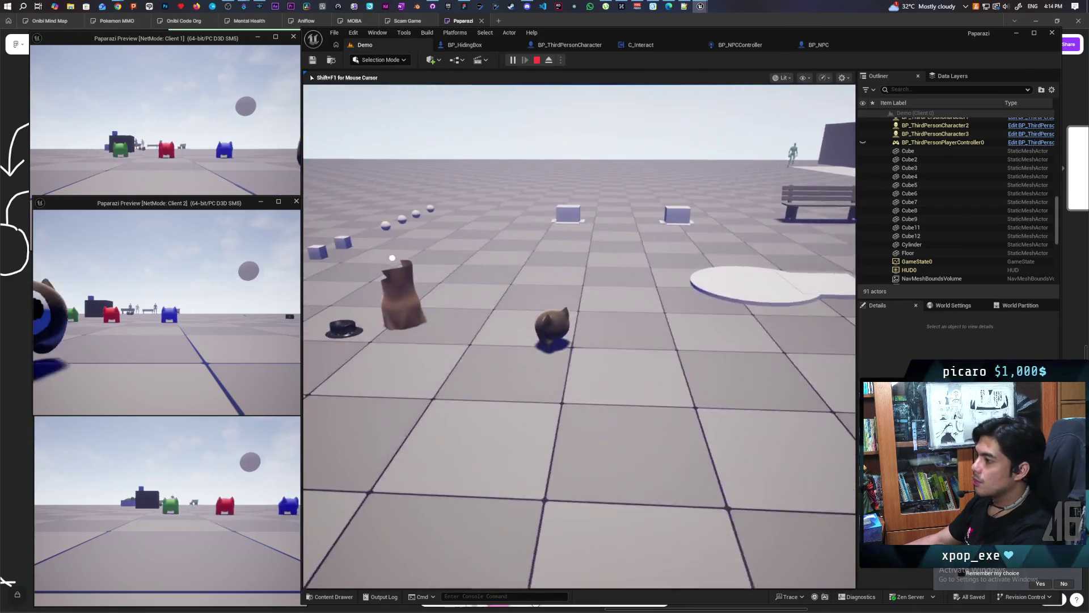
# Step: Walk to the blue box, carry it toward the far platform, then stop and frame Floor
pyautogui.press('w')
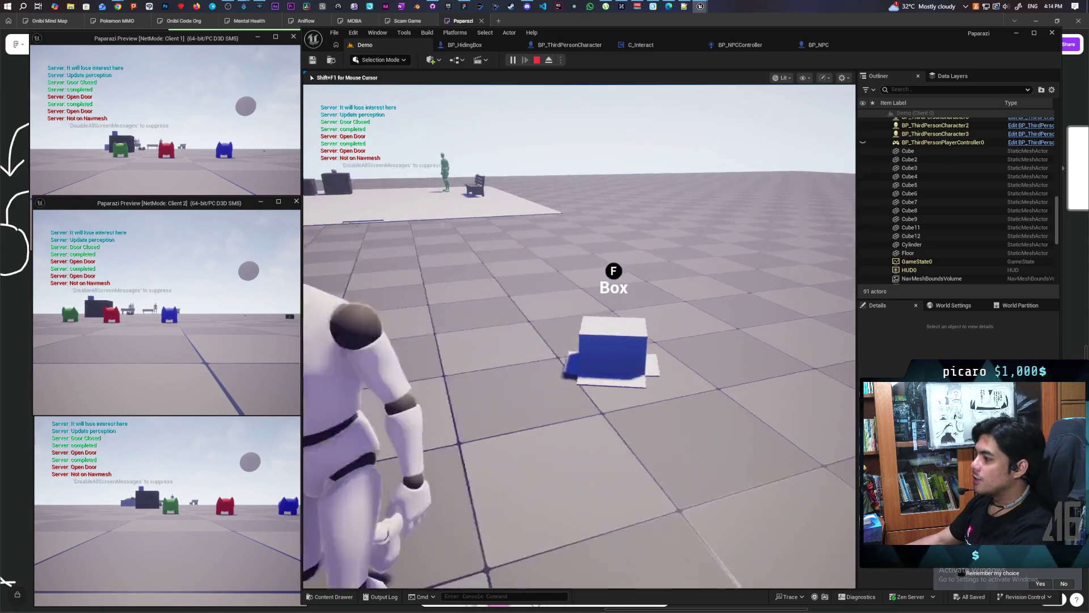
pyautogui.press('d')
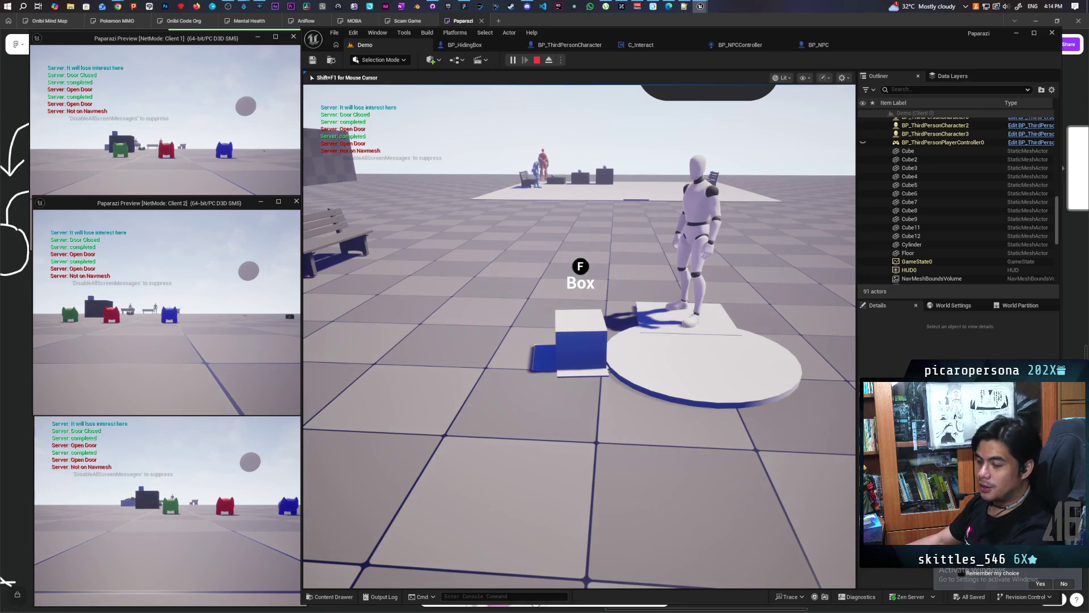
pyautogui.press('w')
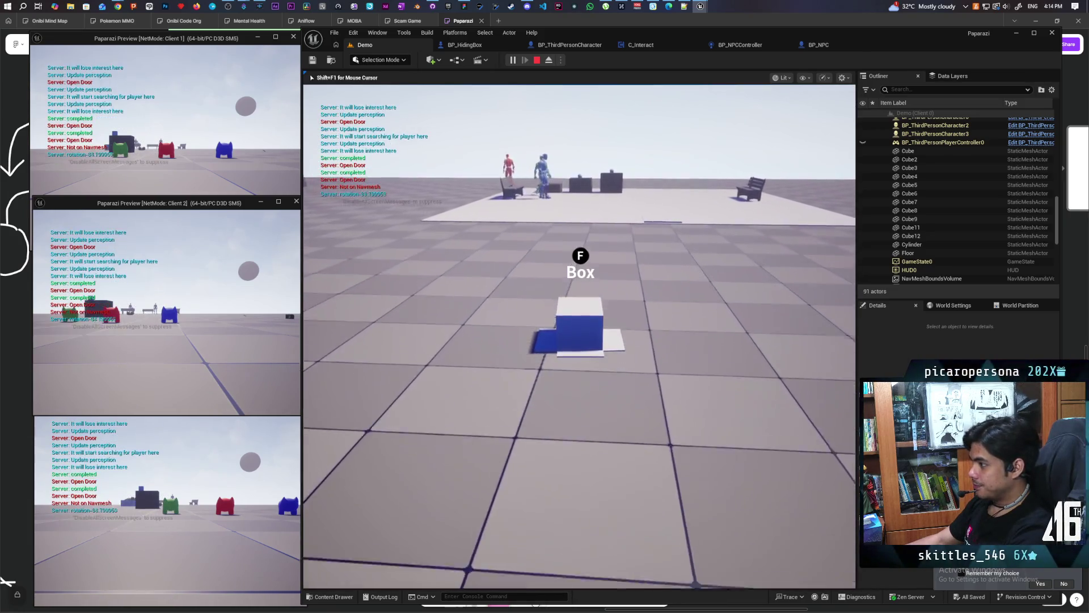
pyautogui.press('Escape')
pyautogui.press('f')
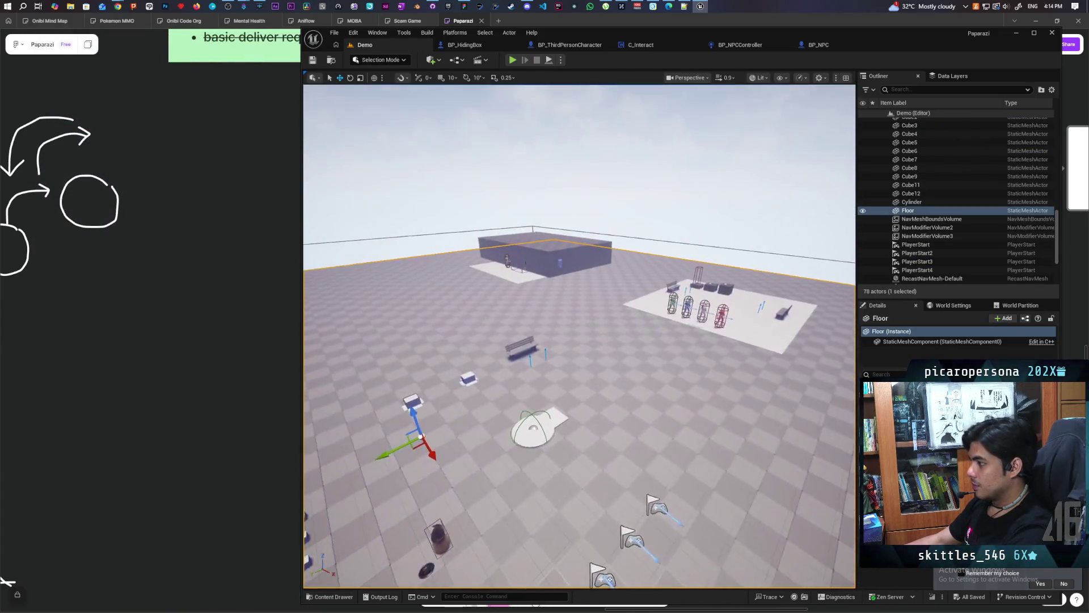
# Step: Show the navmesh, lower NavModifierVolume3 slightly, save Demo, and select the hiding box
pyautogui.press('p')
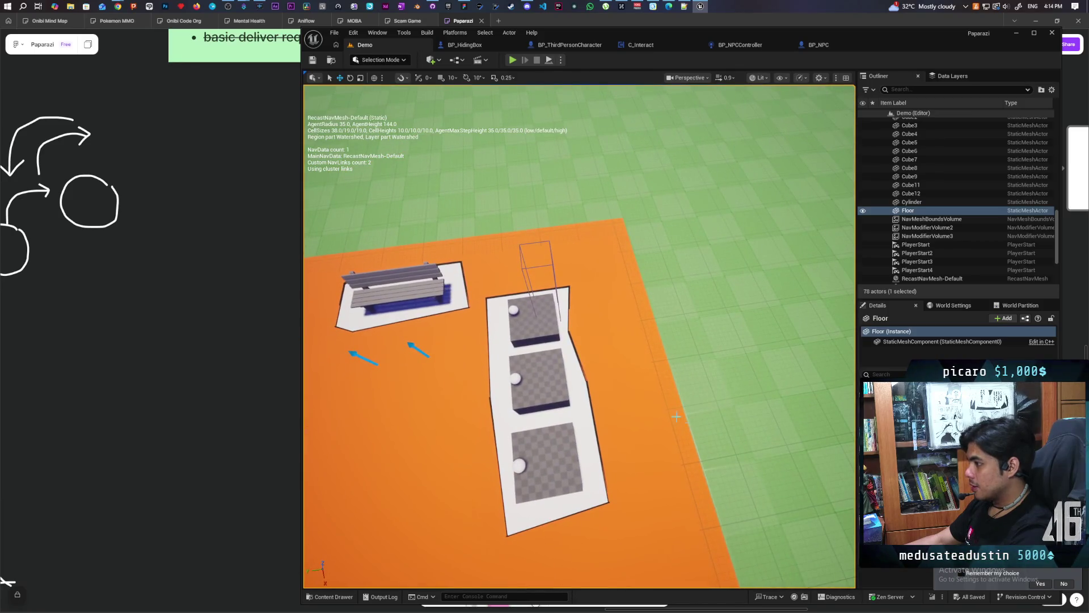
pyautogui.click(526, 273)
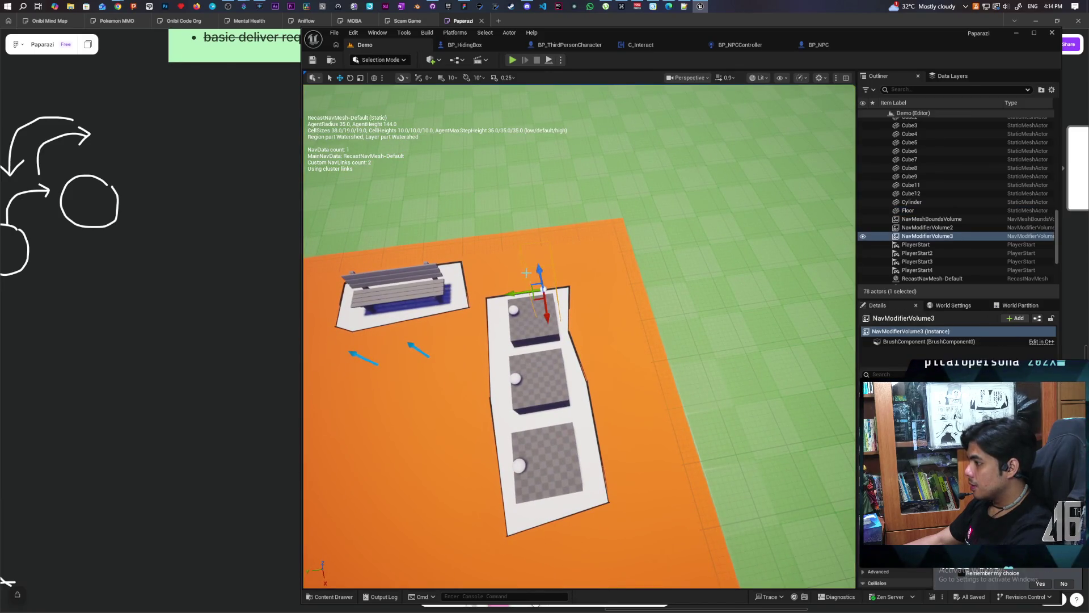
pyautogui.moveTo(537, 299)
pyautogui.mouseDown()
pyautogui.moveTo(612, 307)
pyautogui.moveTo(630, 292)
pyautogui.moveTo(612, 360)
pyautogui.mouseUp()
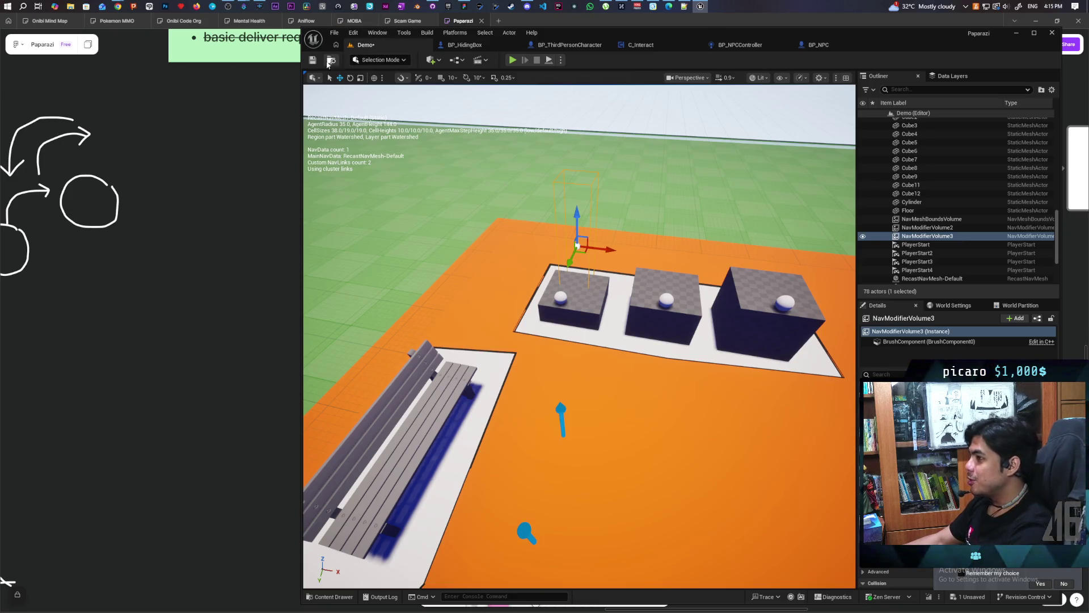
pyautogui.click(314, 60)
pyautogui.moveTo(567, 340)
pyautogui.mouseDown()
pyautogui.moveTo(567, 408)
pyautogui.moveTo(556, 419)
pyautogui.moveTo(567, 432)
pyautogui.moveTo(573, 420)
pyautogui.moveTo(573, 442)
pyautogui.moveTo(556, 403)
pyautogui.mouseUp()
pyautogui.click(491, 366)
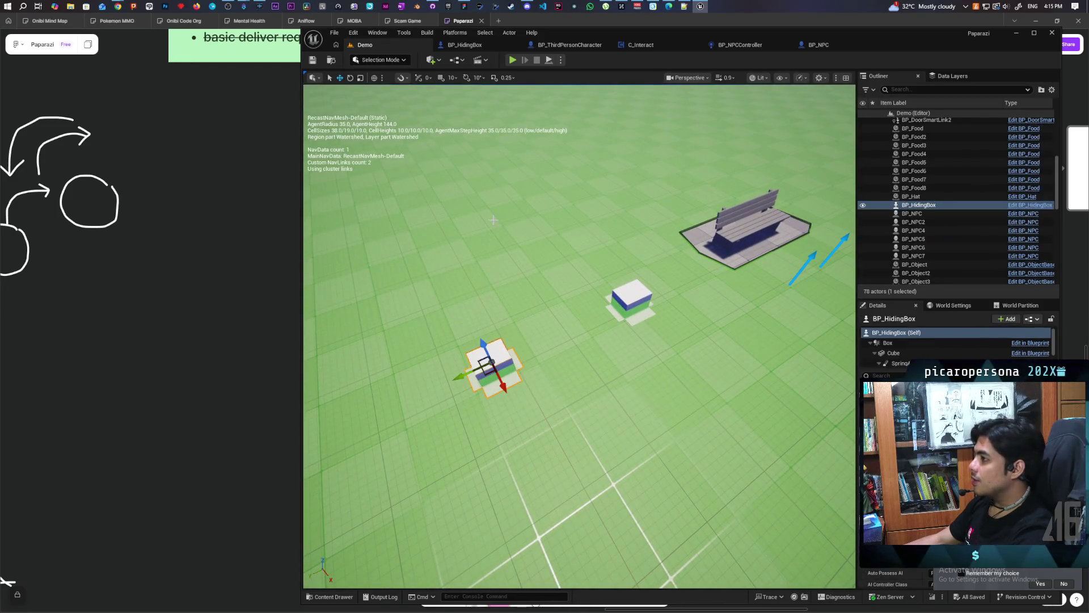
# Step: Tick Dynamic Obstacle on BP_HidingBox's Box, then start a playtest from the Demo level
pyautogui.click(471, 45)
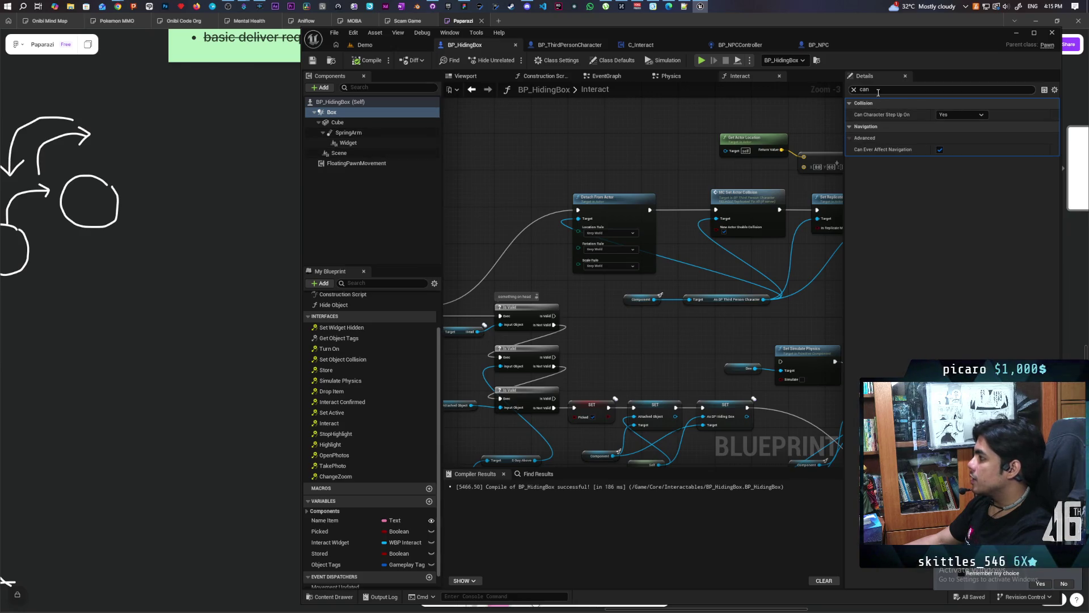
pyautogui.write('dyna')
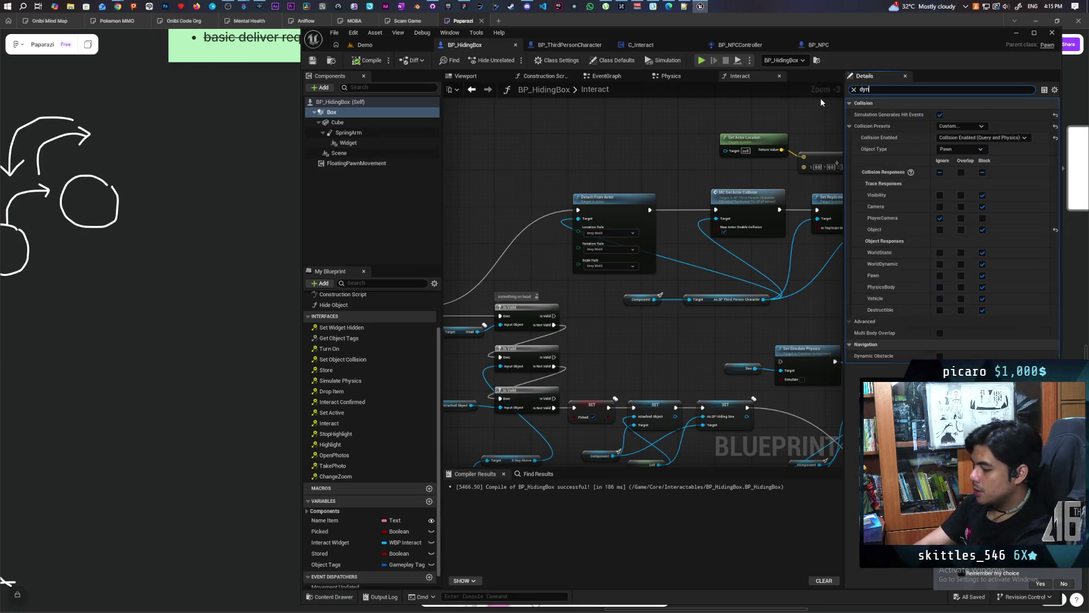
pyautogui.click(940, 114)
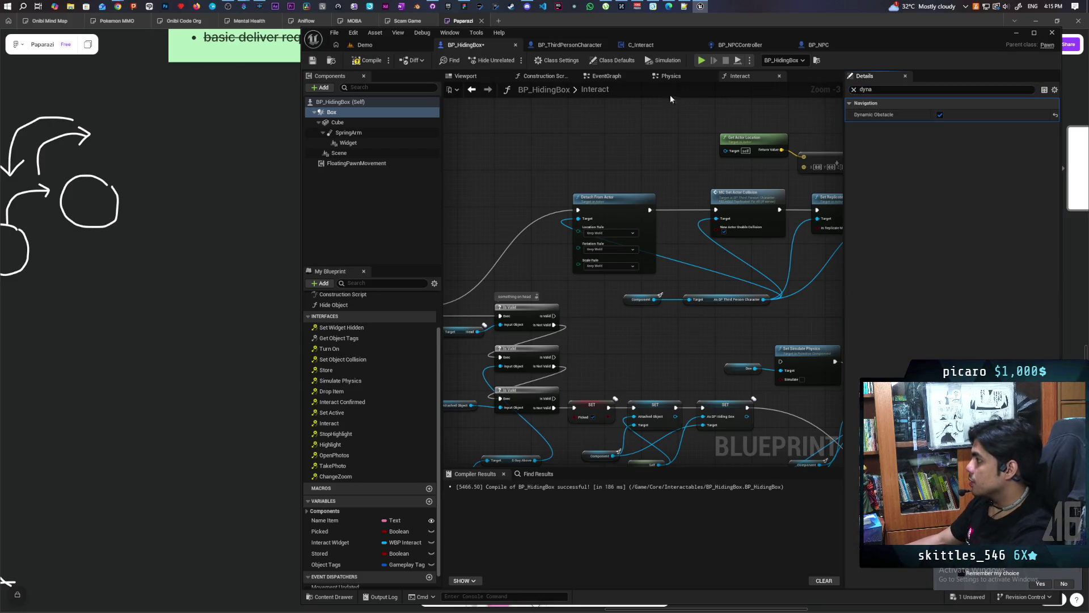
pyautogui.click(365, 45)
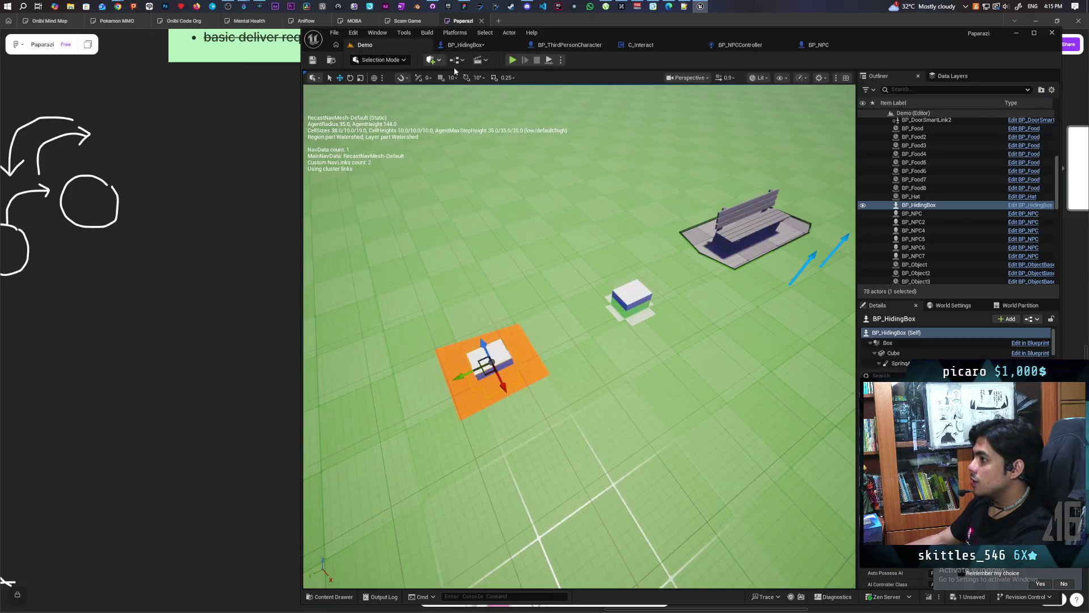
pyautogui.hotkey('alt', 'p')
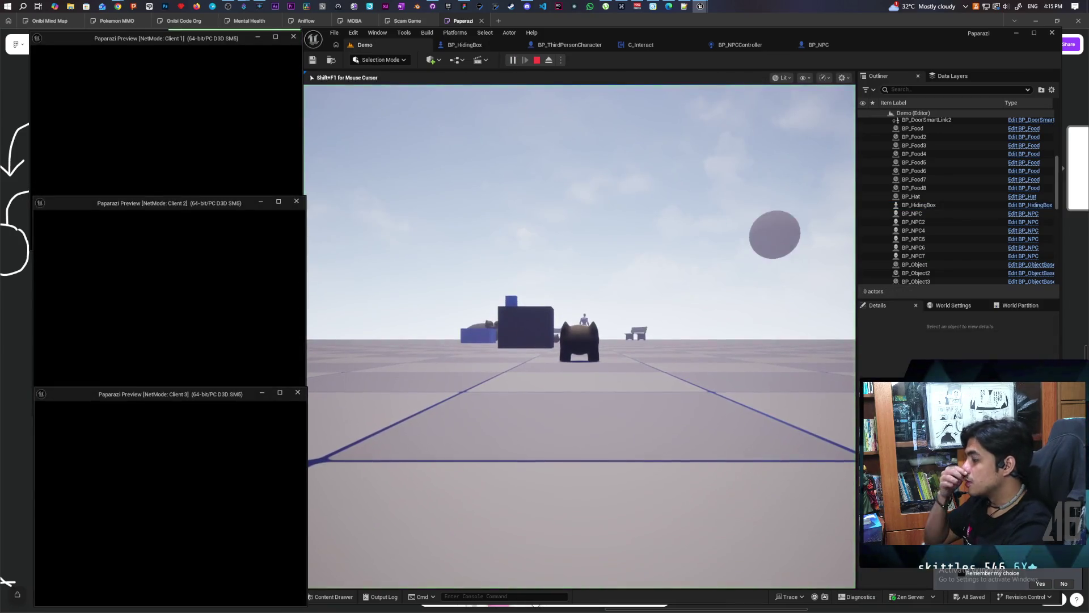
# Step: Walk the player to the cubes, hide inside the box with F, then stop the playtest
pyautogui.click(462, 389)
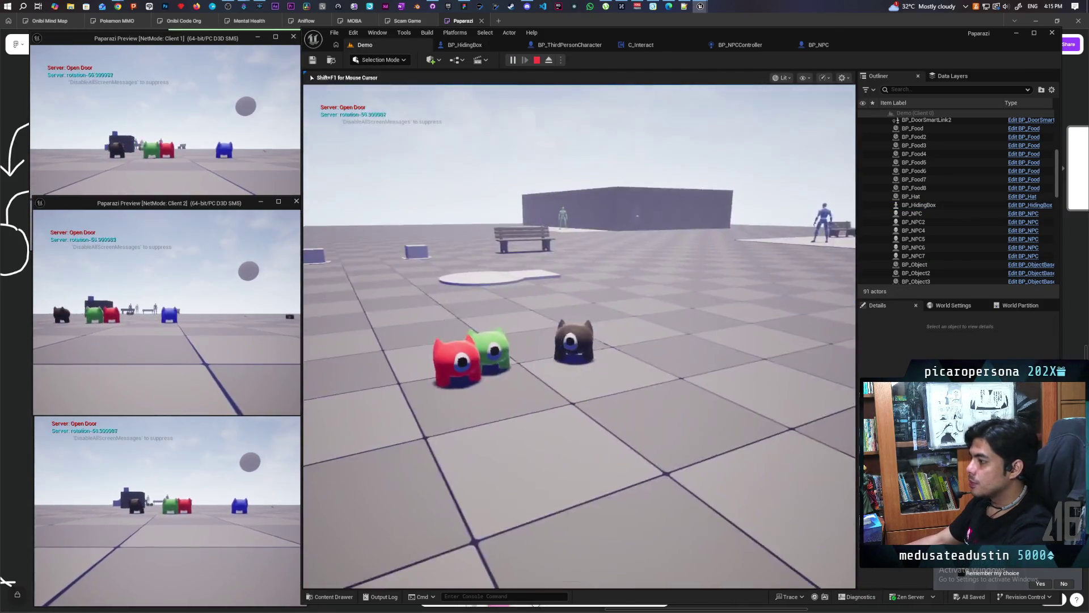
pyautogui.press('w')
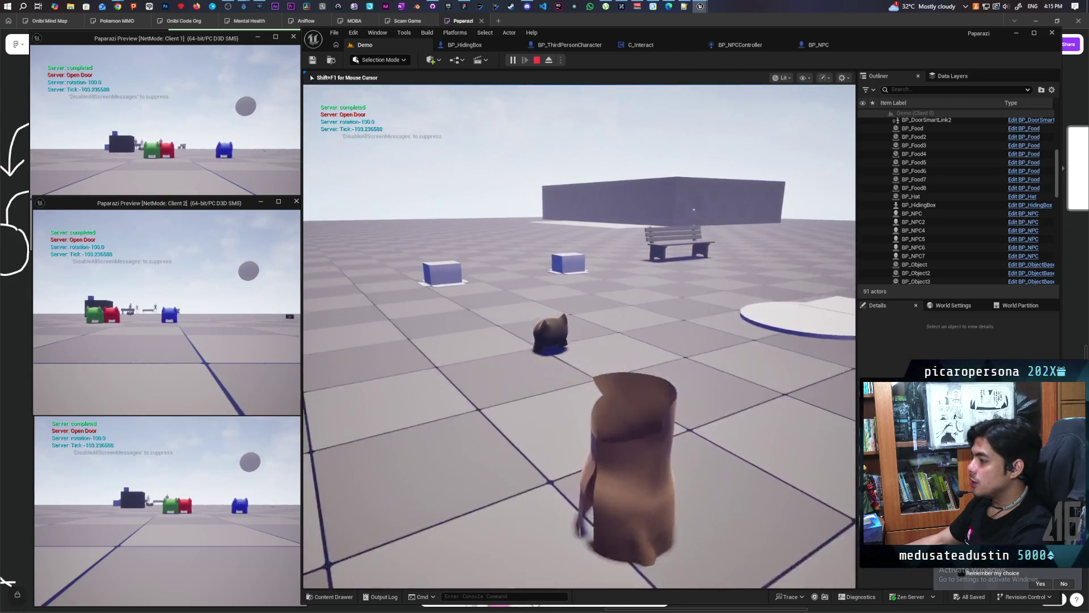
pyautogui.press('f')
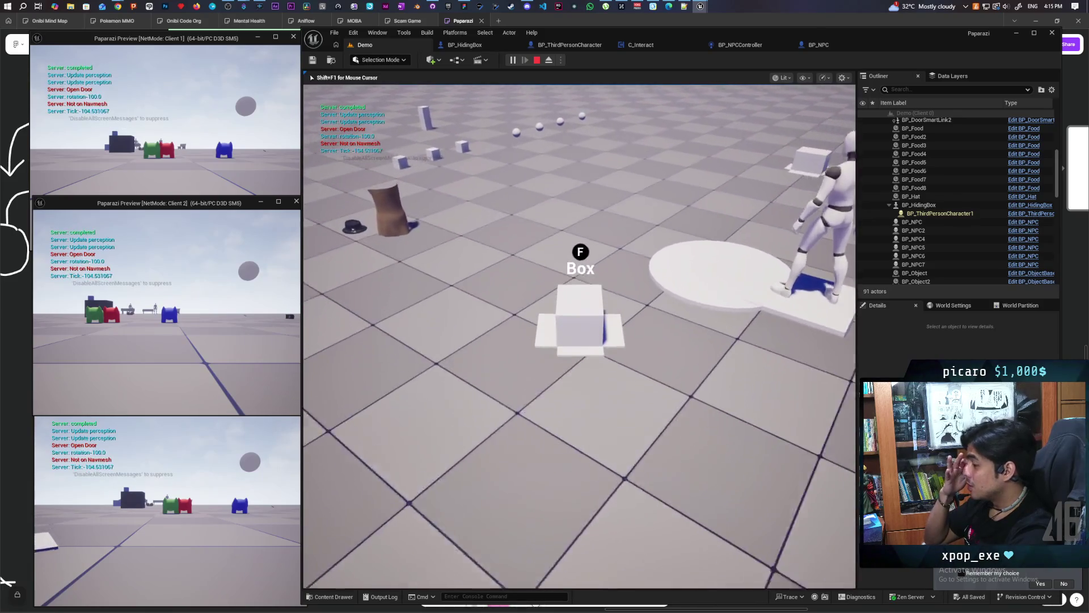
pyautogui.press('Escape')
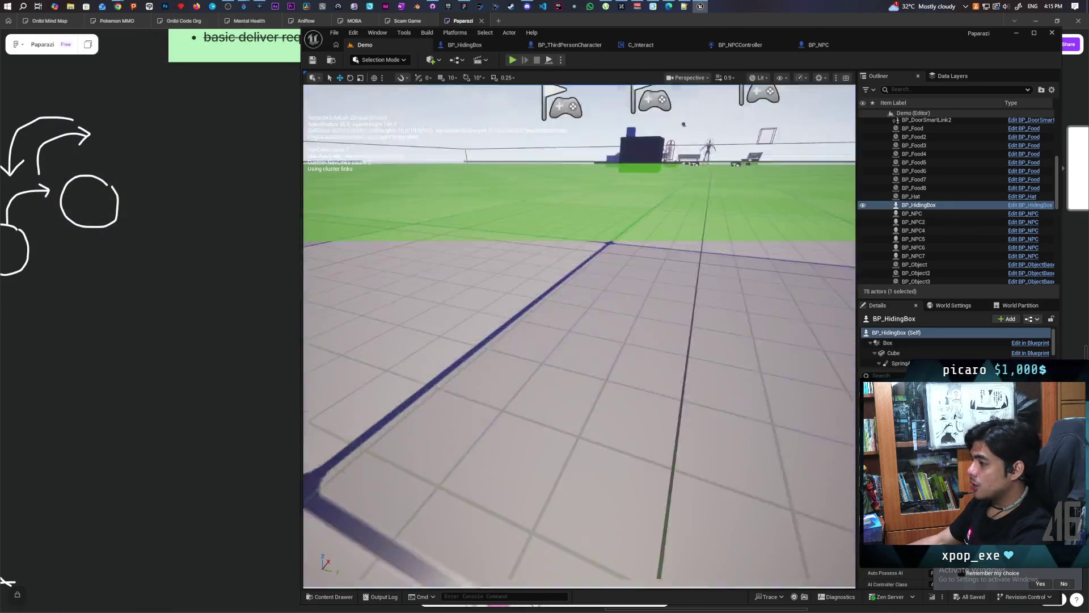
# Step: Inspect the orange nav area around the box, then turn off Dynamic Obstacle in BP_HidingBox and compile
pyautogui.press('f')
pyautogui.moveTo(579, 340)
pyautogui.mouseDown()
pyautogui.moveTo(561, 306)
pyautogui.moveTo(601, 335)
pyautogui.mouseUp()
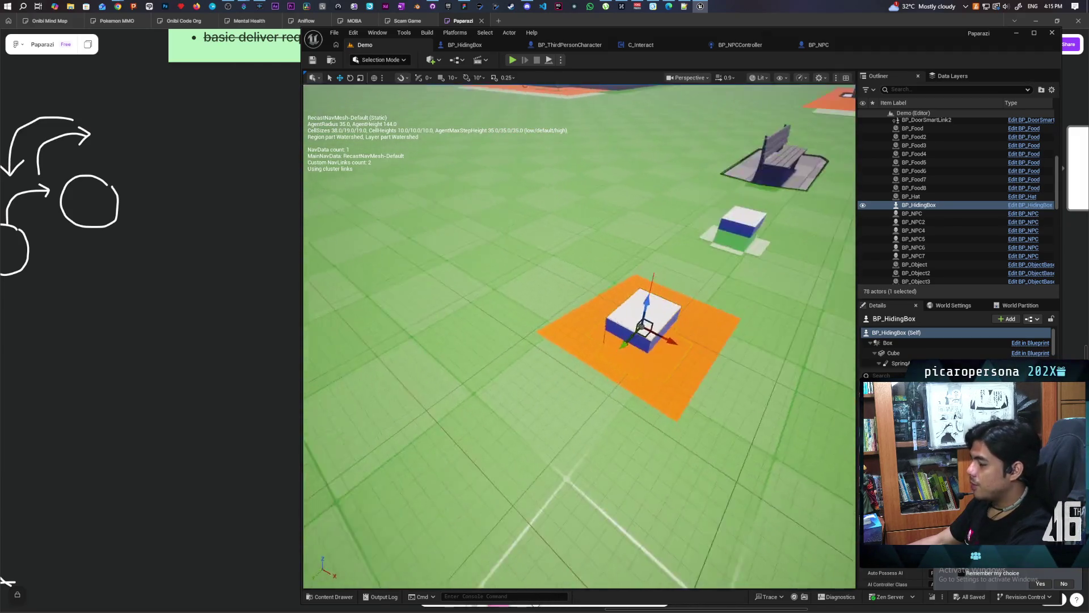
pyautogui.moveTo(465, 329); pyautogui.dragTo(504, 330)
pyautogui.moveTo(745, 249); pyautogui.dragTo(624, 267)
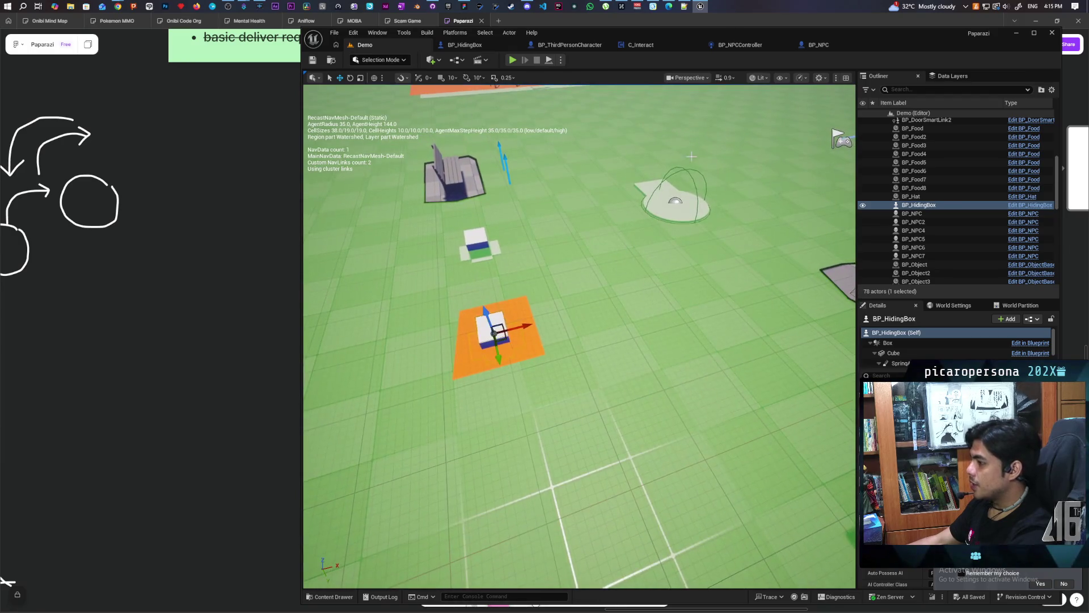
pyautogui.scroll(3, 451, 287)
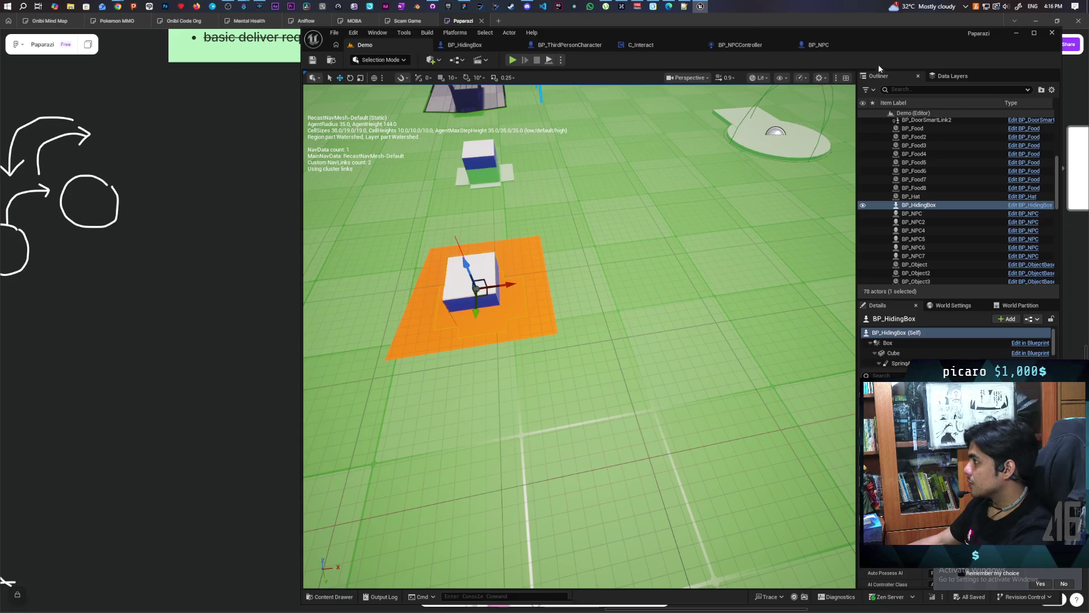
pyautogui.click(493, 43)
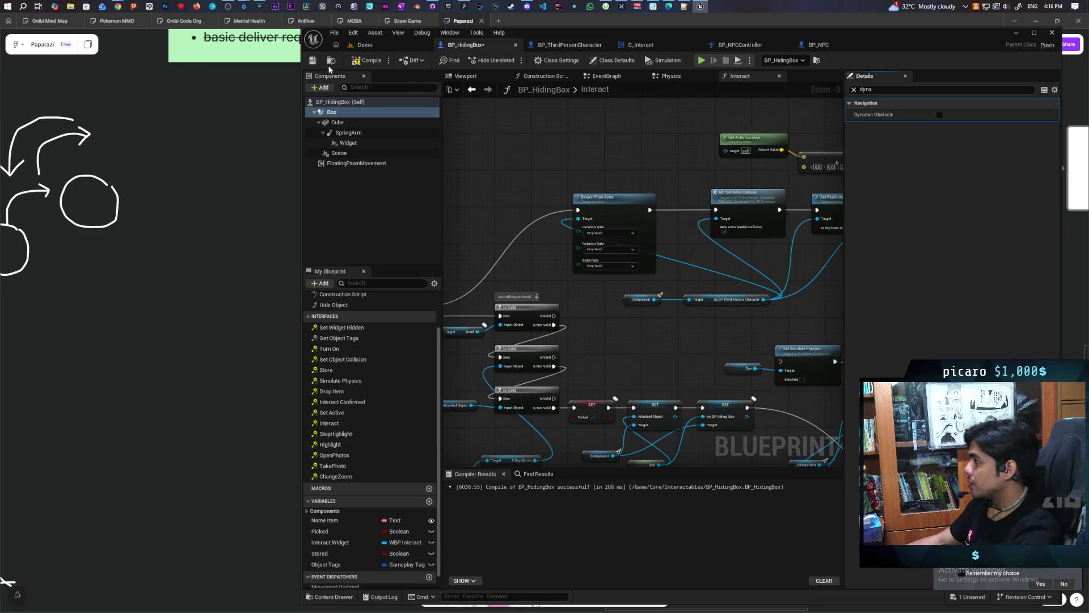
pyautogui.click(369, 60)
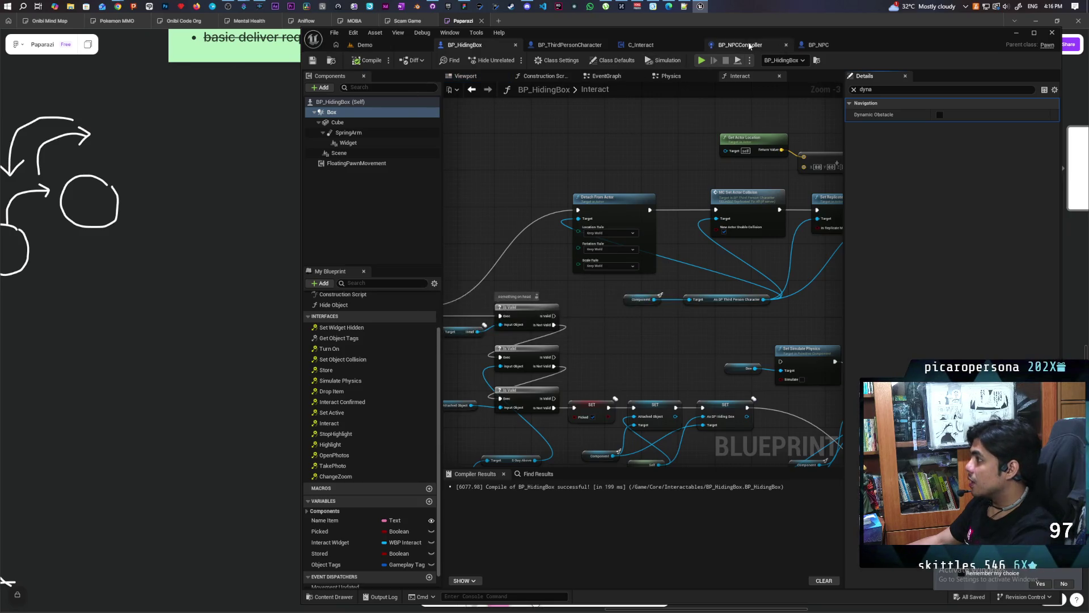
# Step: Reparent BP_NPCController to DetourCrowdAIController, compile and save it, then start a new playtest
pyautogui.click(750, 46)
pyautogui.click(996, 116)
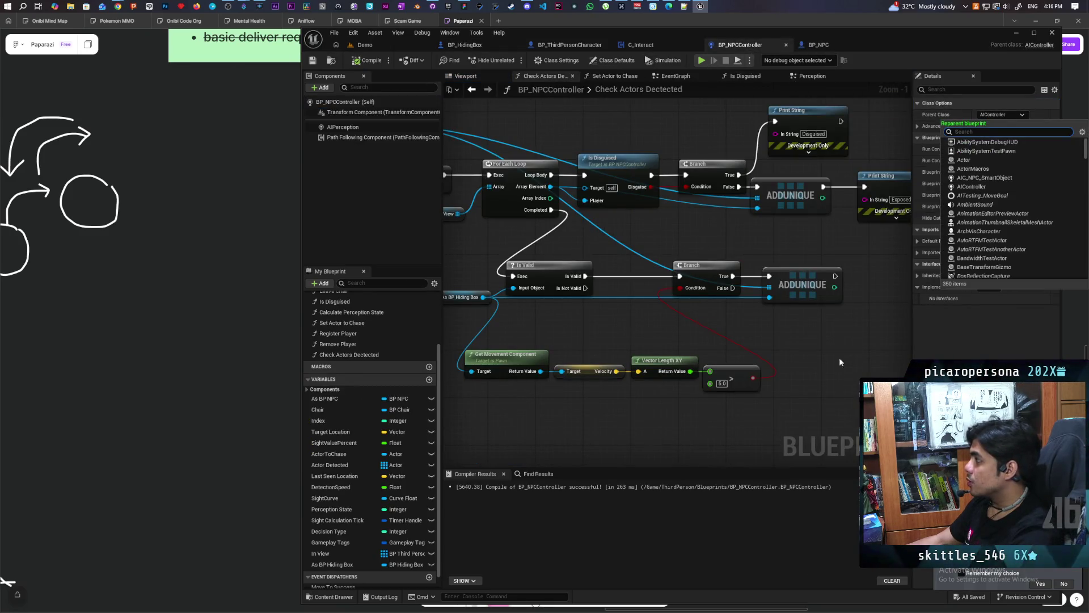
pyautogui.write('detour')
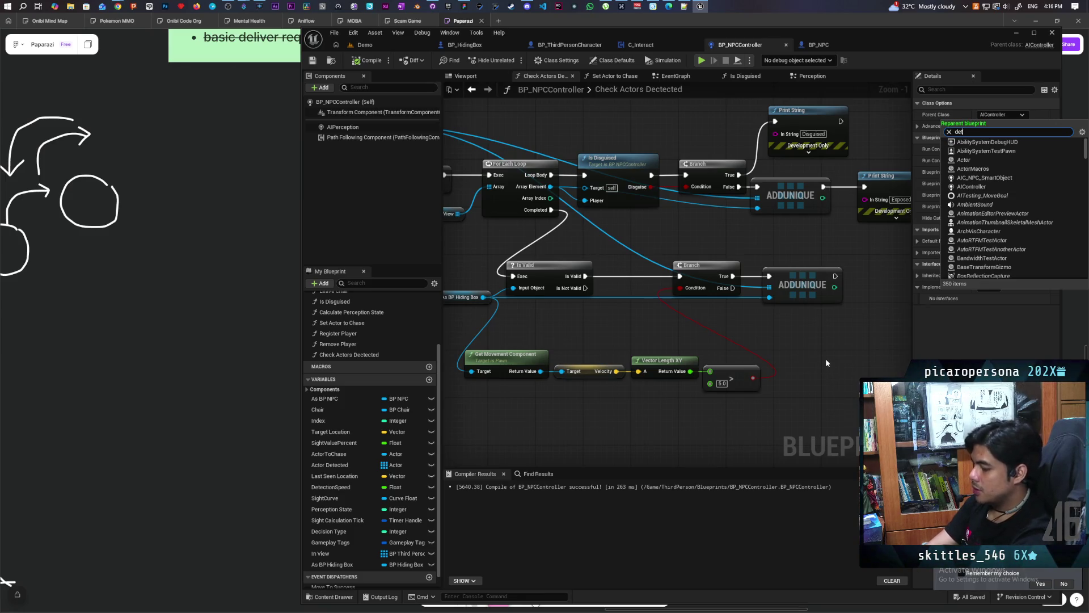
pyautogui.press('Escape')
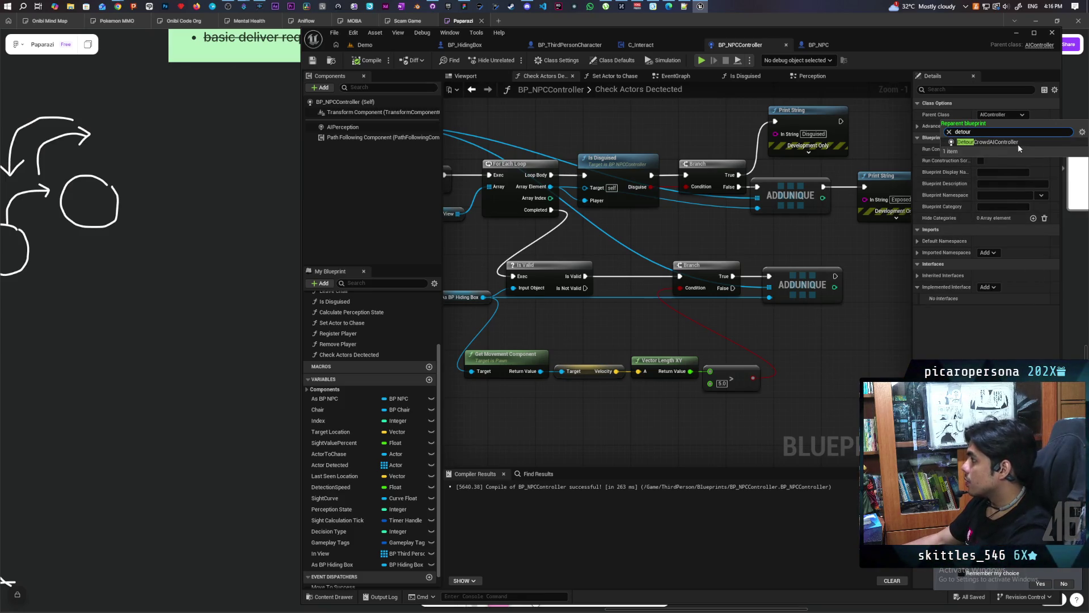
pyautogui.hotkey('ctrl', 's')
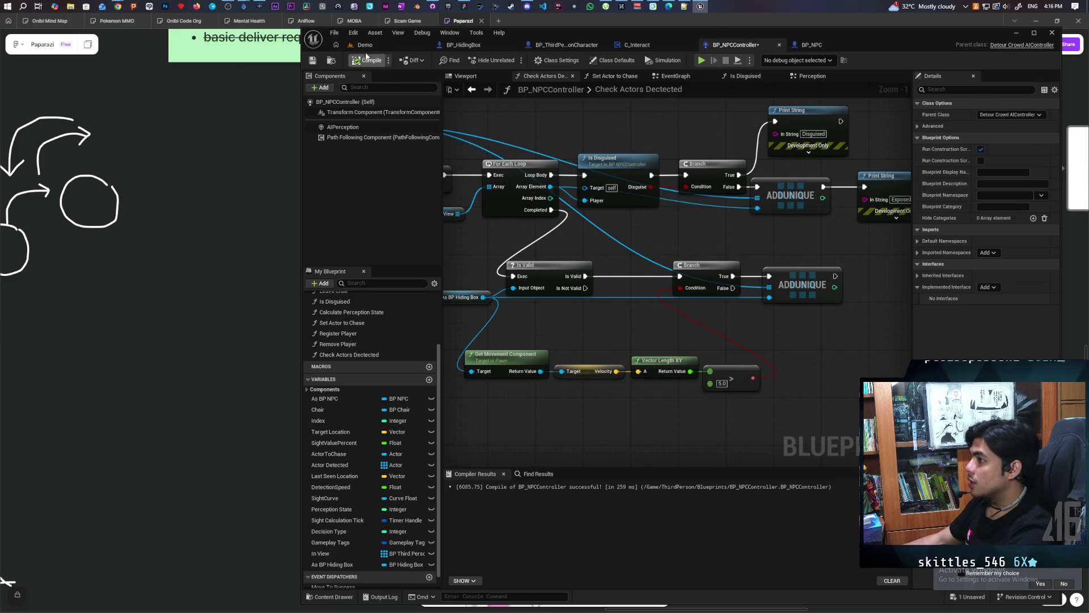
pyautogui.click(364, 44)
pyautogui.hotkey('alt', 'p')
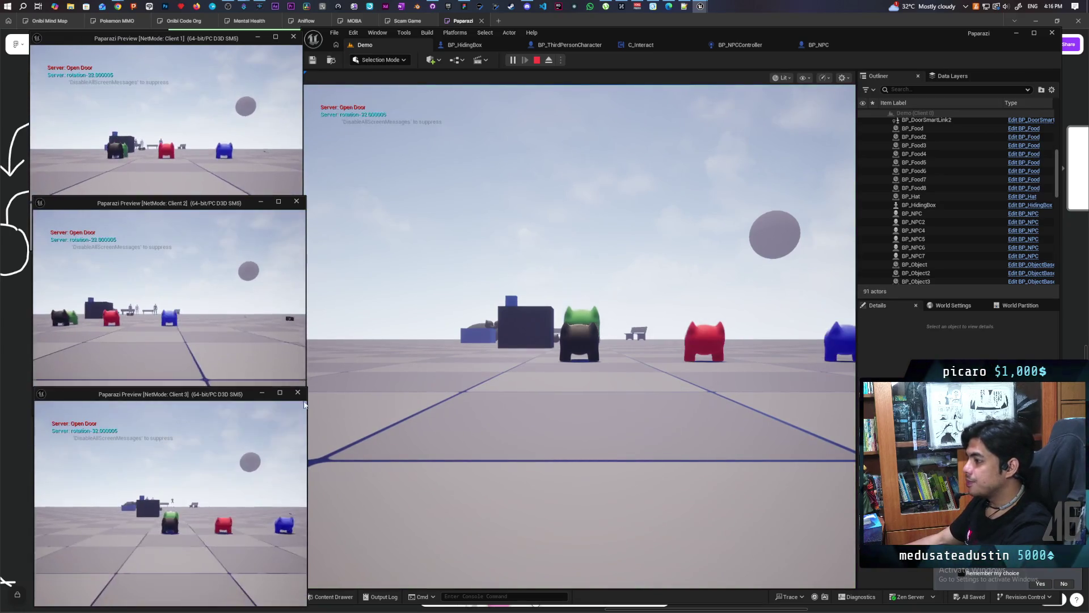
# Step: Walk the player toward the platform and wall among the NPCs, then stop the play session
pyautogui.press('w')
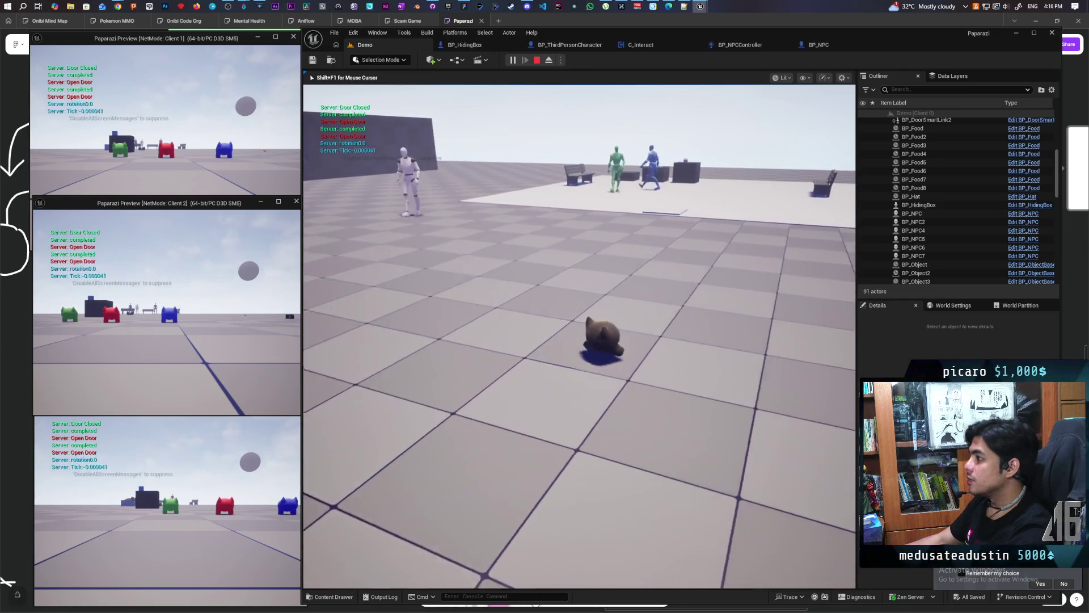
pyautogui.press('s')
pyautogui.press('w')
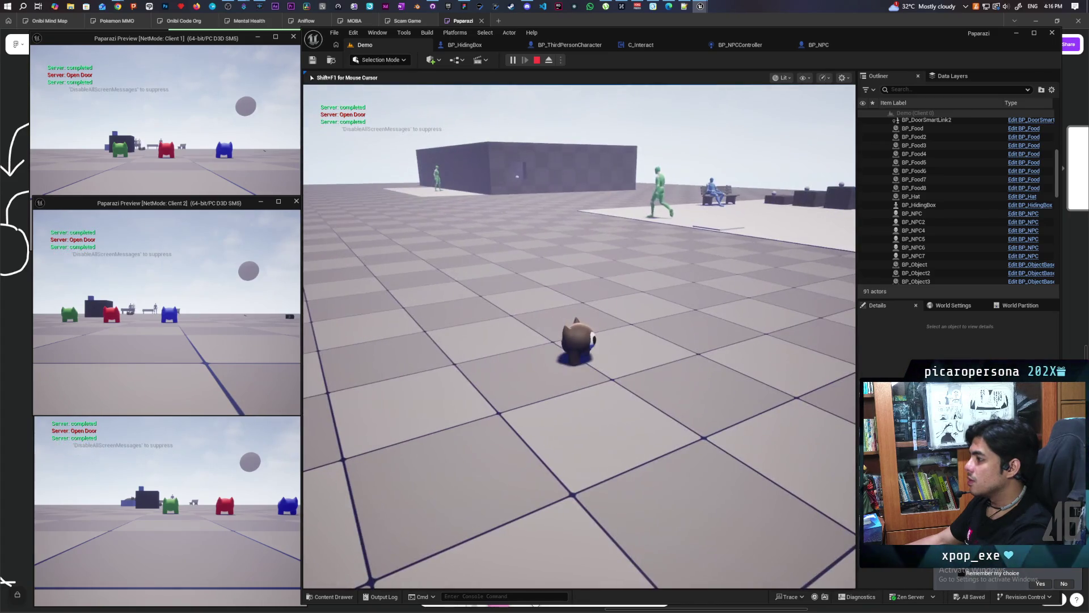
pyautogui.press('w')
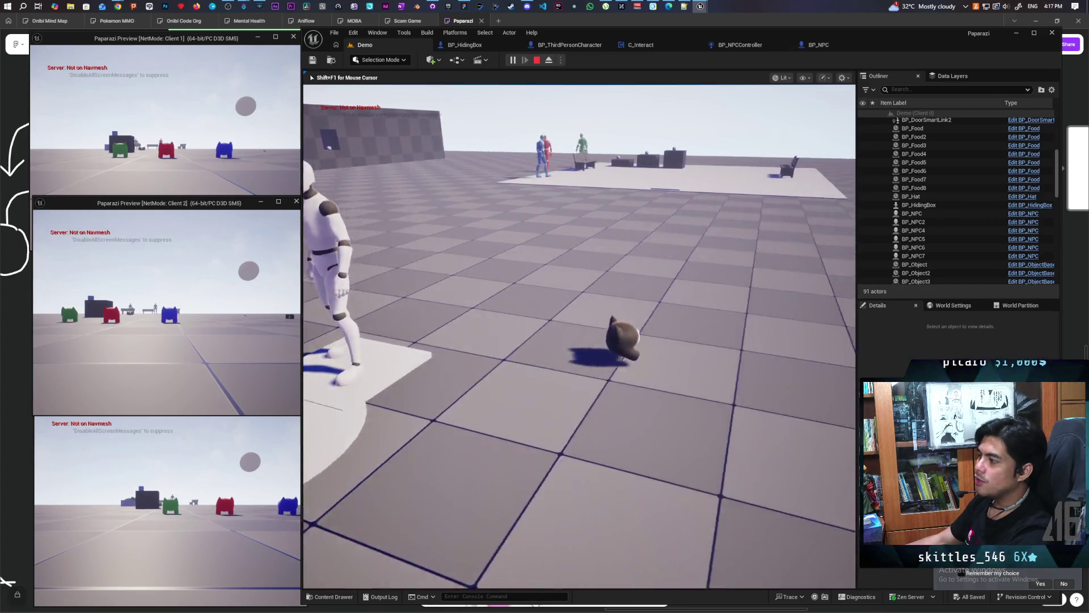
pyautogui.press('Escape')
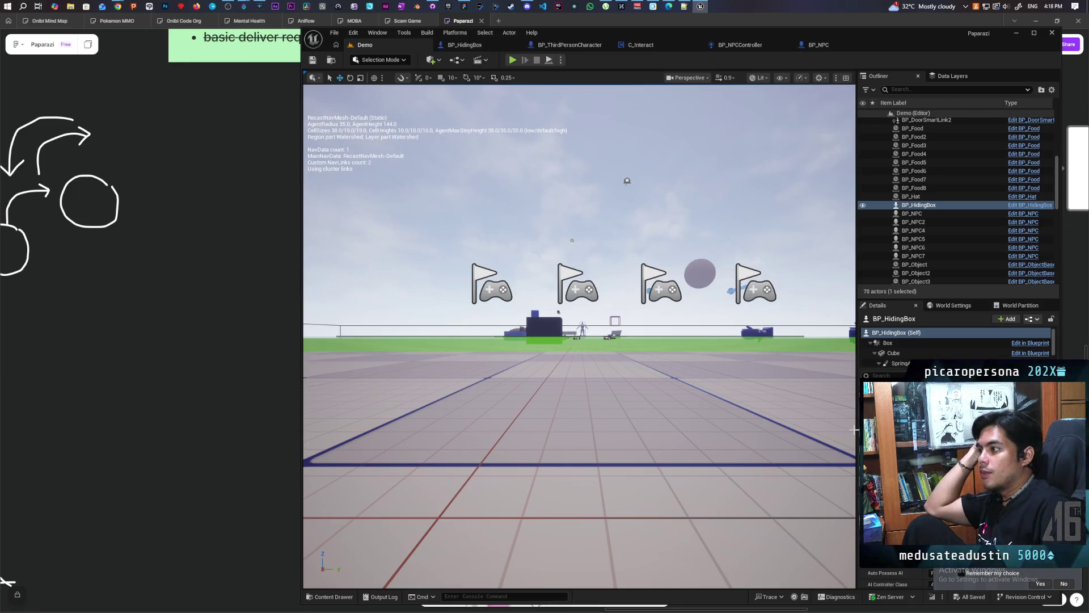
# Step: Inspect the green navmesh over the Floor, hide the navigation overlay, and return to BP_NPCController
pyautogui.moveTo(748, 335); pyautogui.dragTo(747, 397)
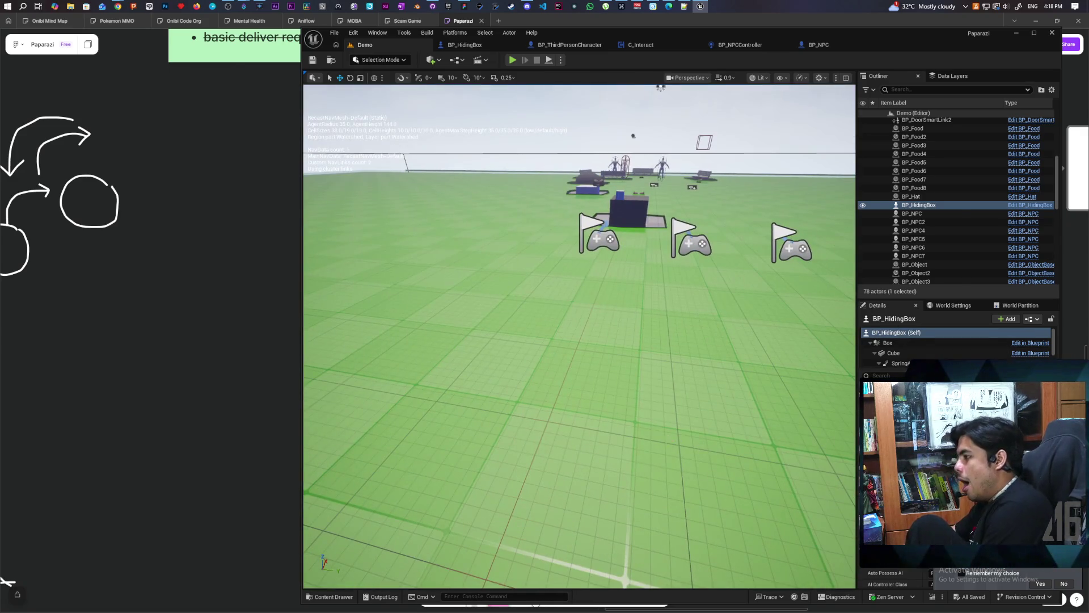
pyautogui.click(680, 437)
pyautogui.press('p')
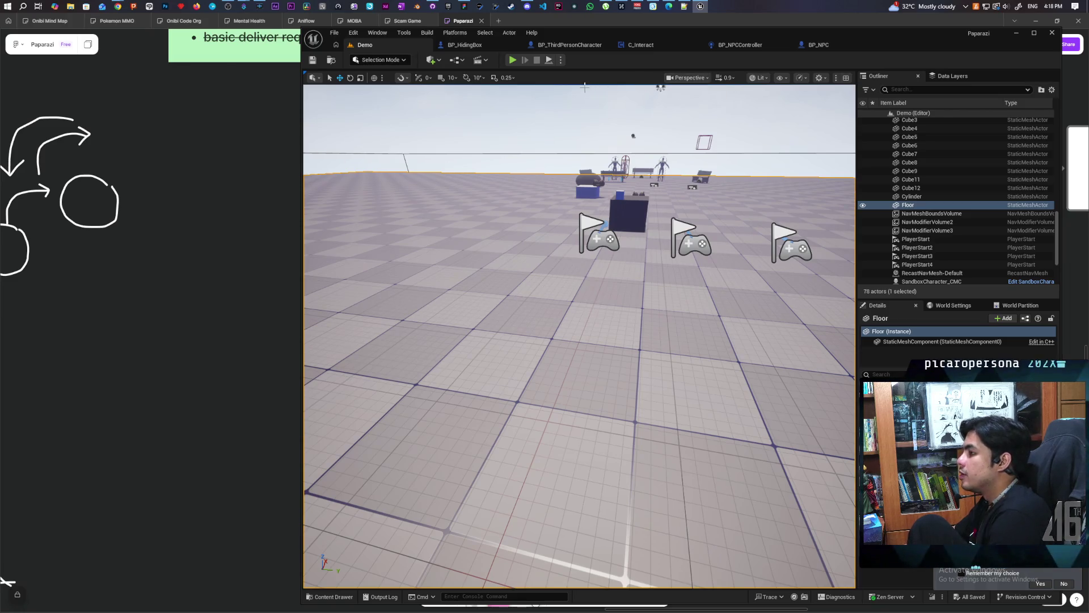
pyautogui.click(751, 46)
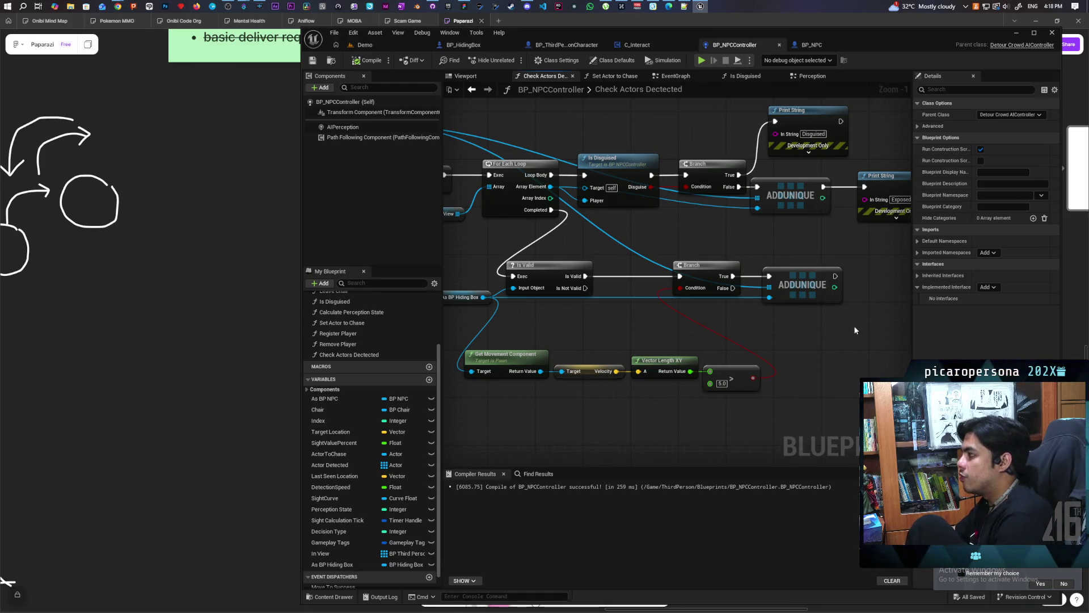
# Step: Undo BP_NPCController's reparent back to AIController, then Play In Editor from the Demo level
pyautogui.hotkey('ctrl', 'z')
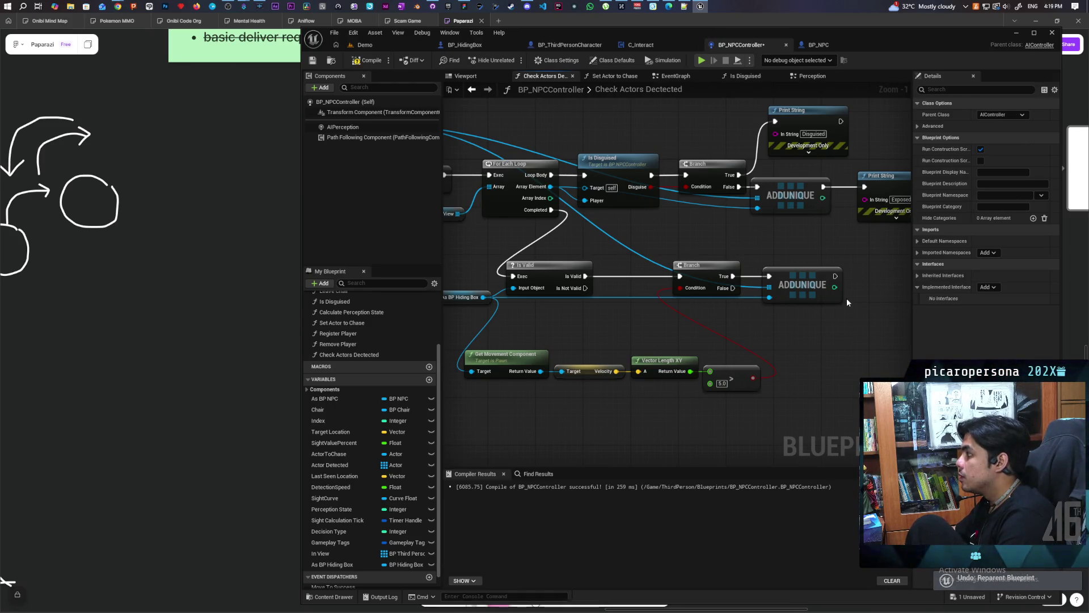
pyautogui.click(381, 46)
pyautogui.hotkey('alt', 'p')
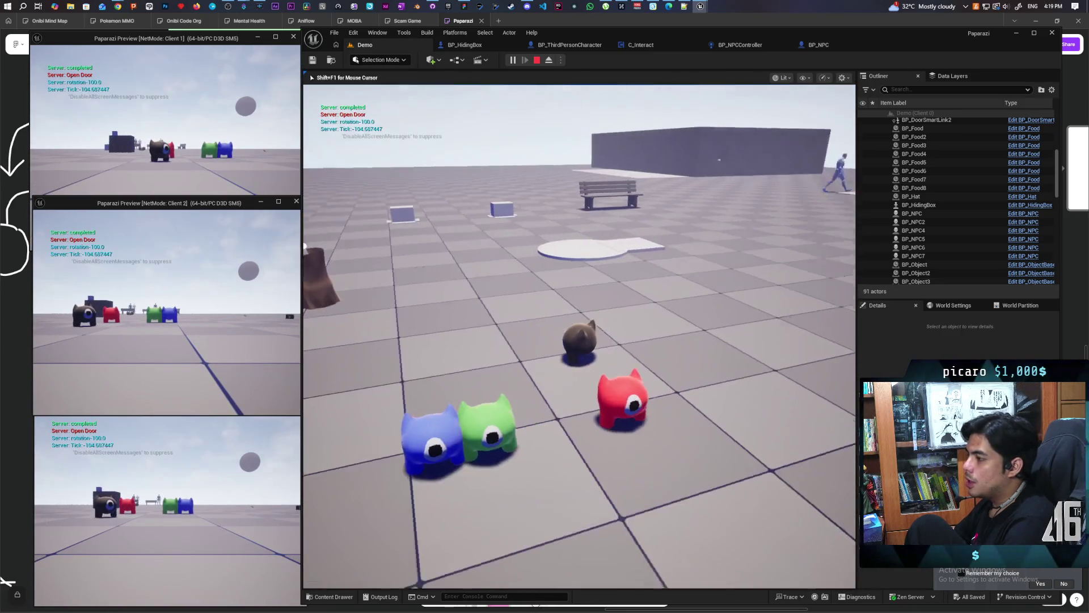
# Step: Walk the player up to the blue hiding box and hide inside it
pyautogui.press('w')
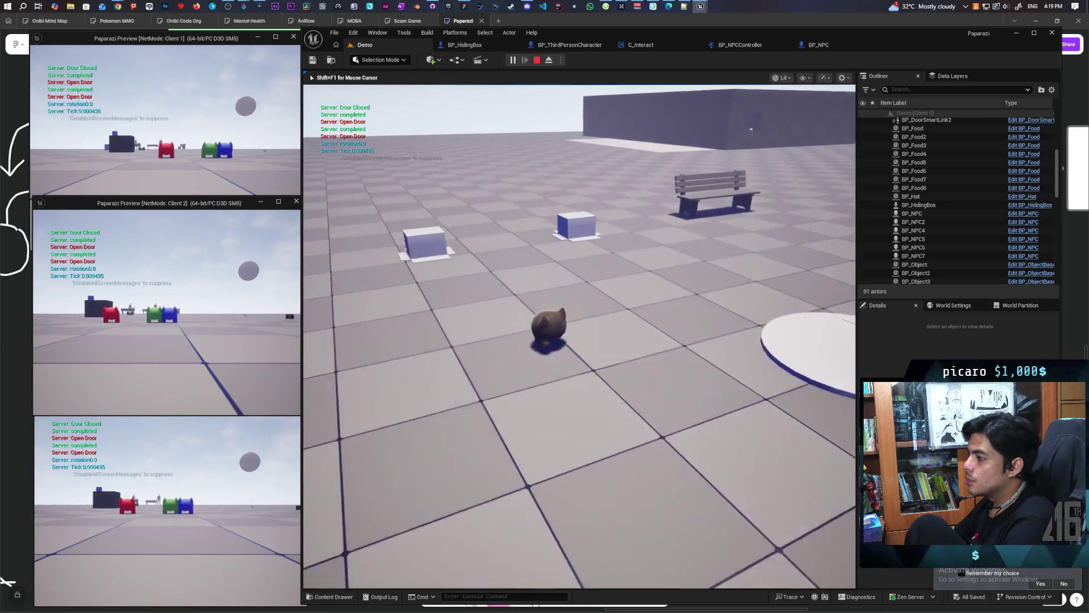
pyautogui.press('w')
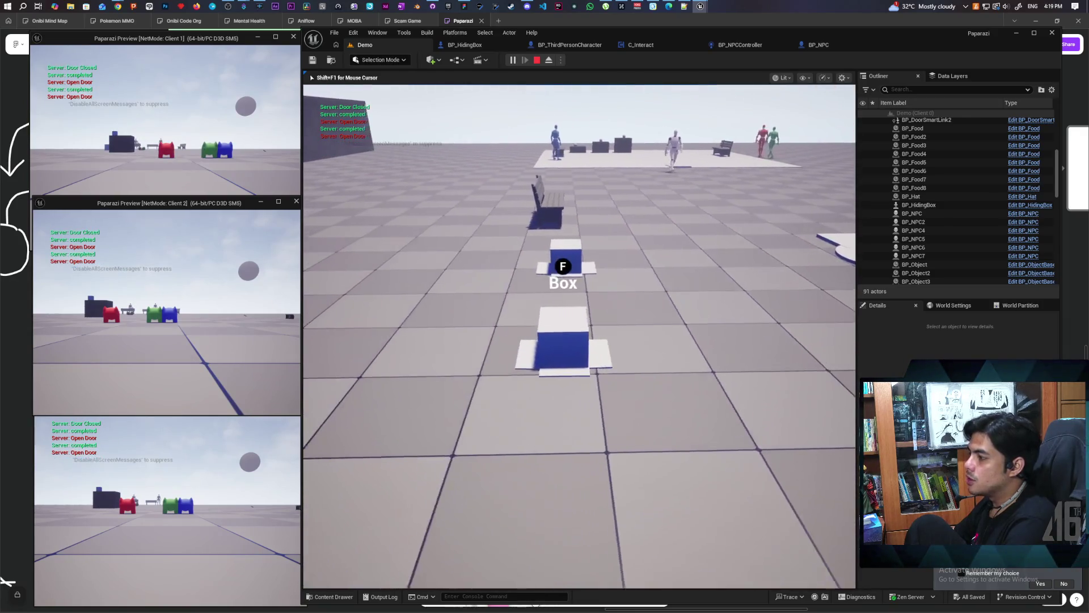
pyautogui.press('f')
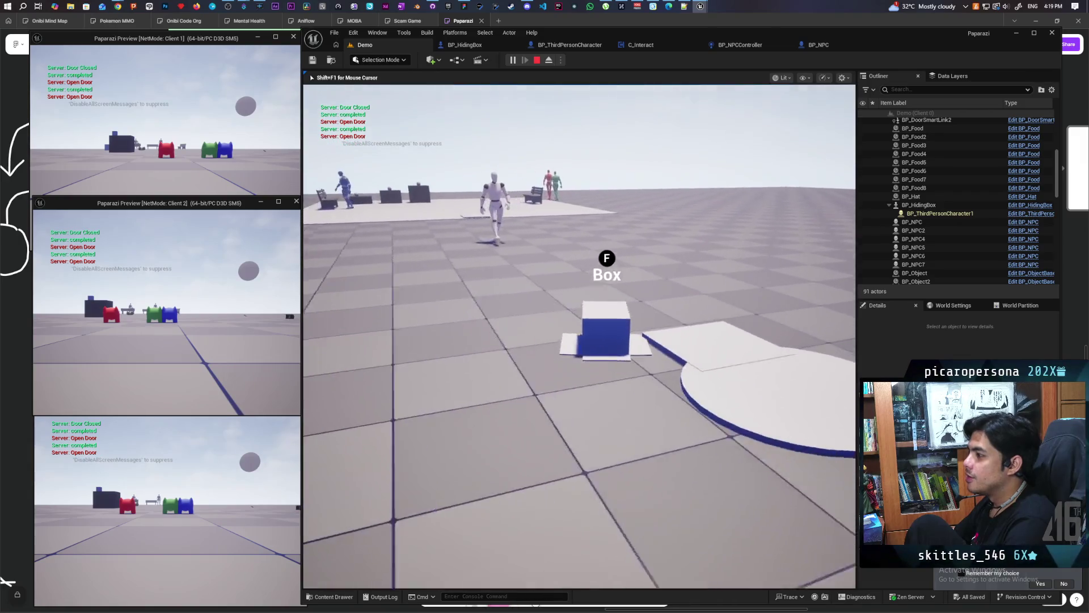
# Step: Drive the hidden box left and right across the floor toward the NPC
pyautogui.press('d')
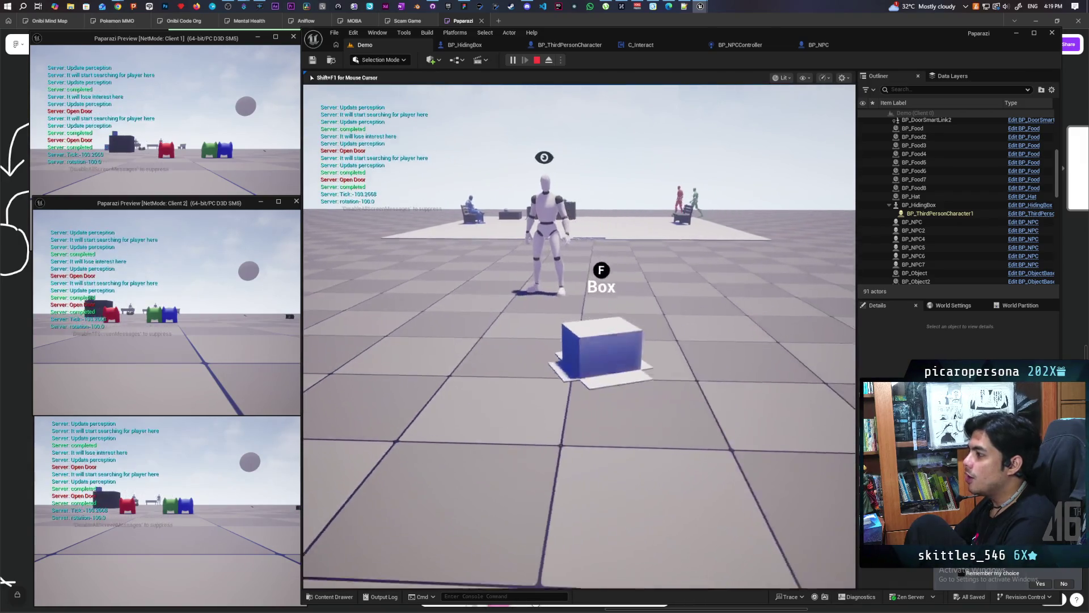
pyautogui.press('a')
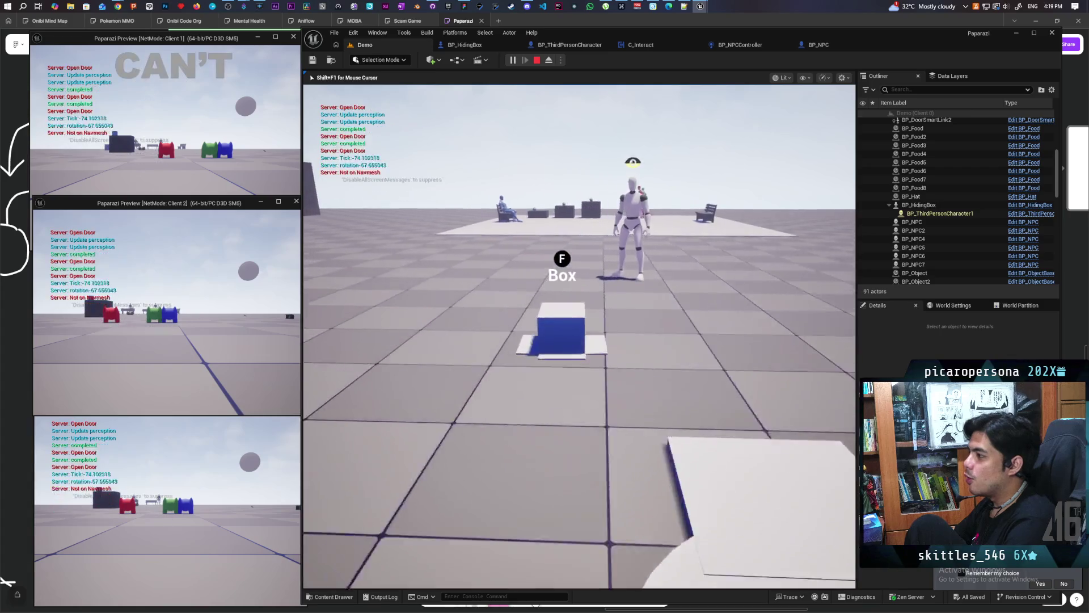
pyautogui.press('d')
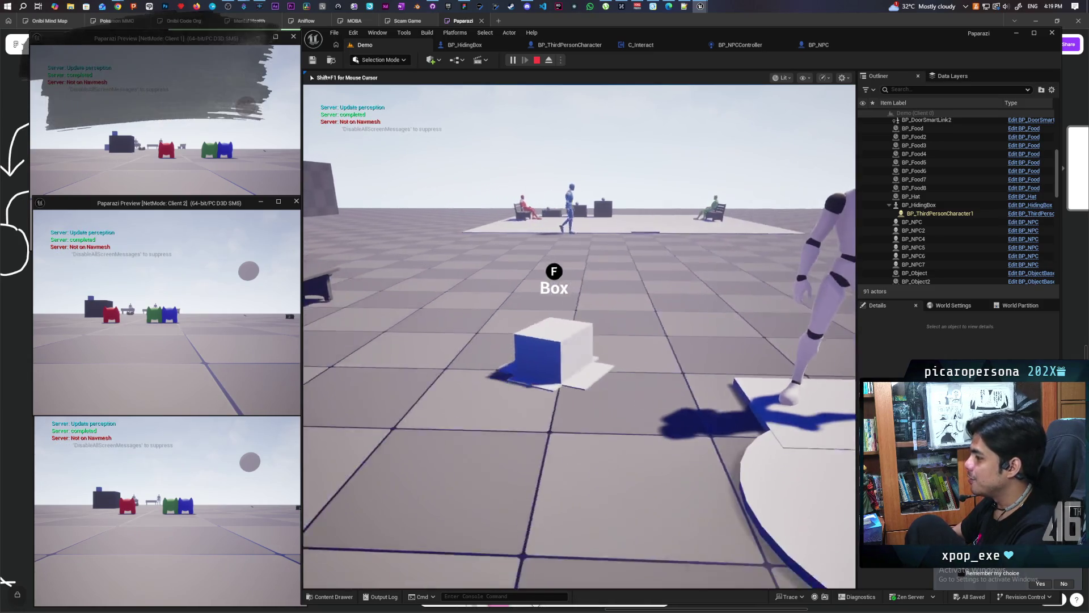
pyautogui.press('d')
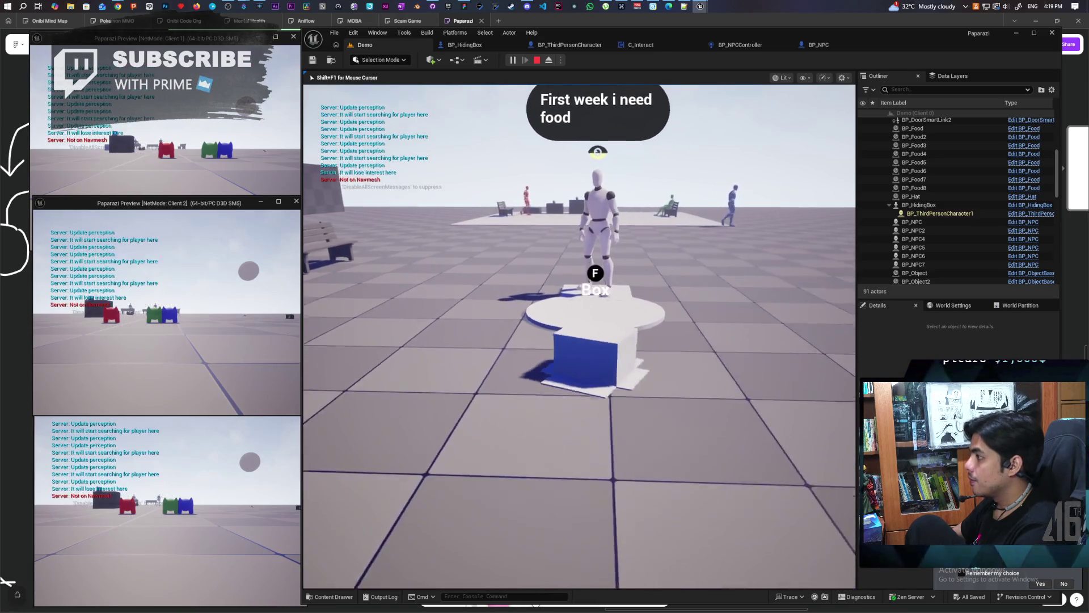
# Step: Leave the hiding box and walk the cat around and past the NPC on the platform
pyautogui.press('f')
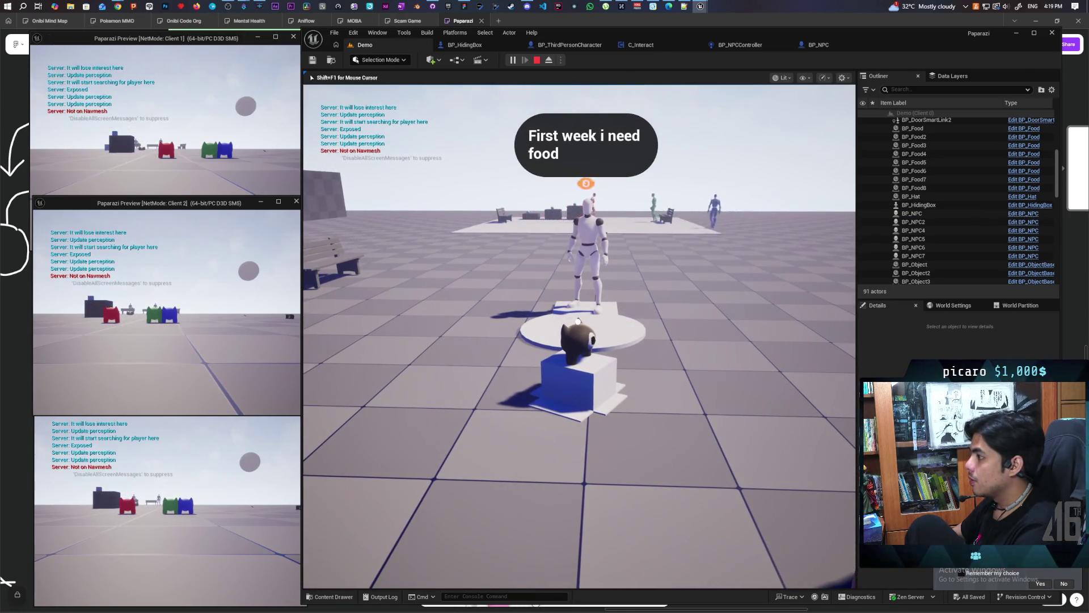
pyautogui.press('a')
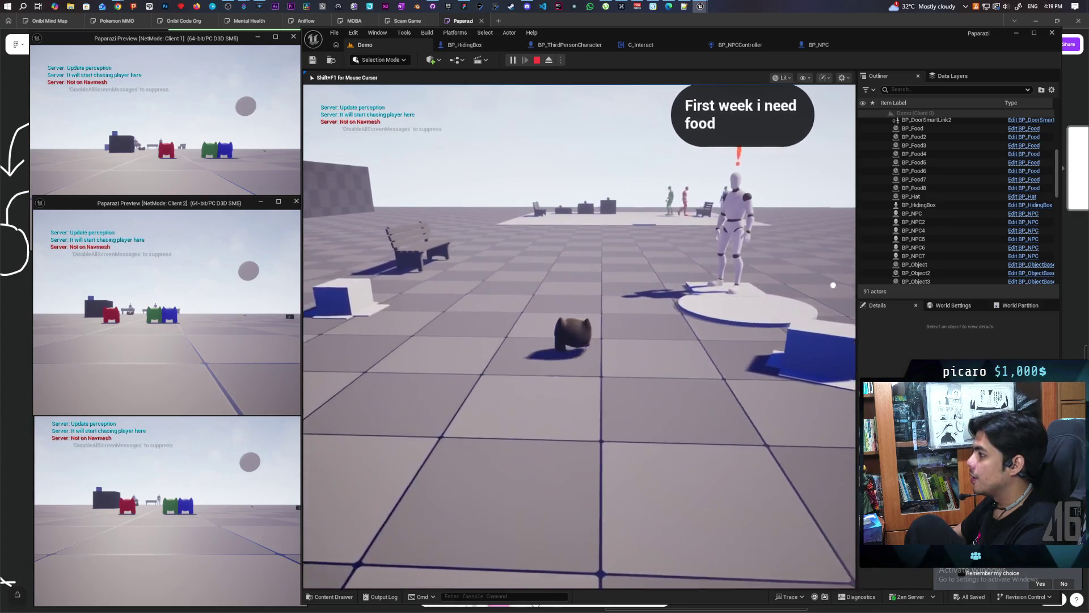
pyautogui.press('d')
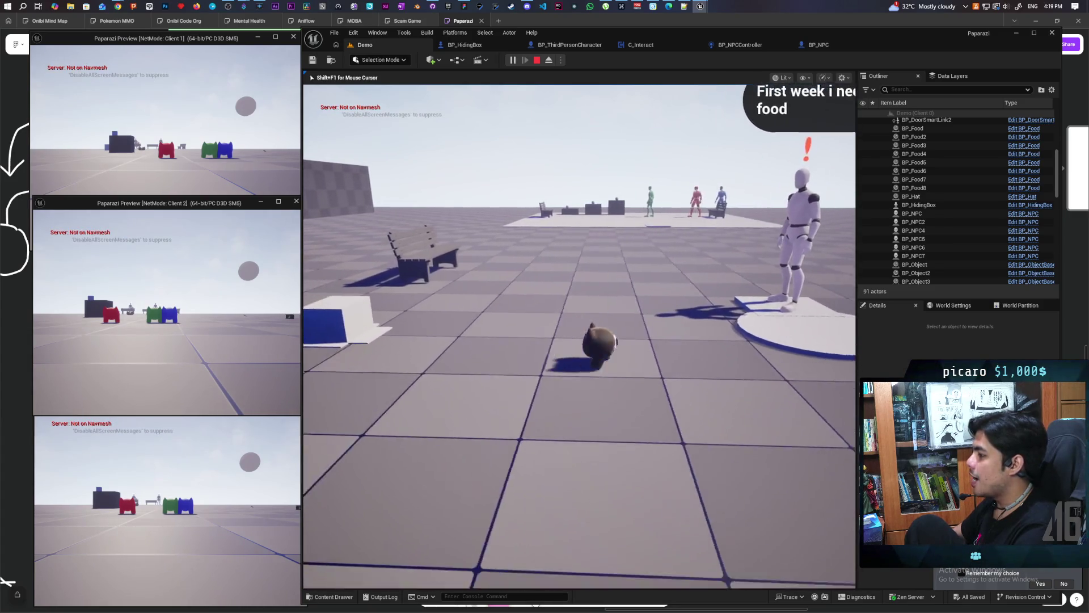
pyautogui.press('w')
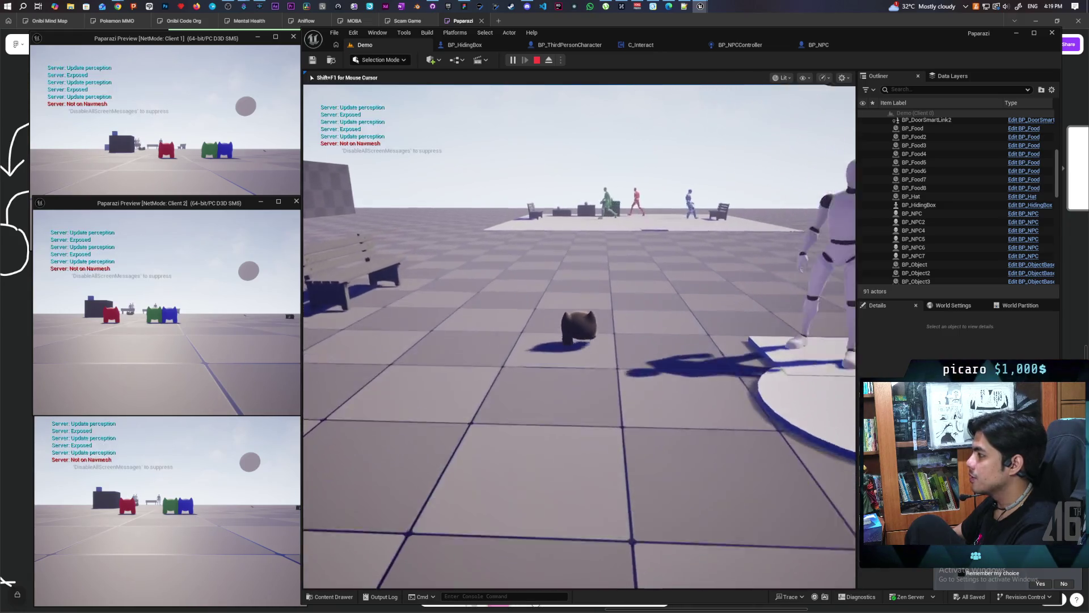
pyautogui.press('s')
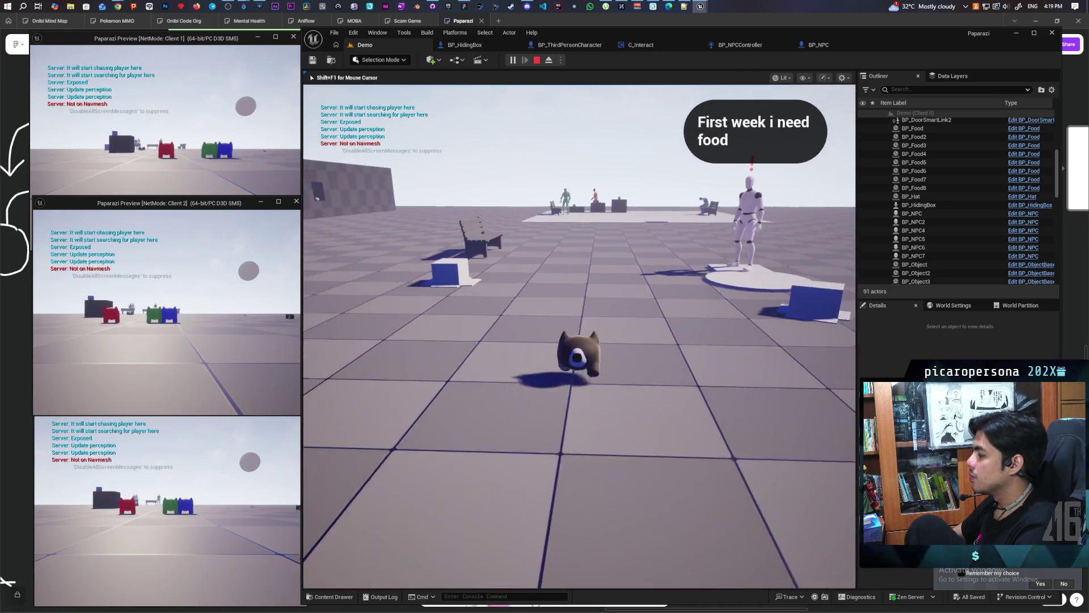
pyautogui.press('w')
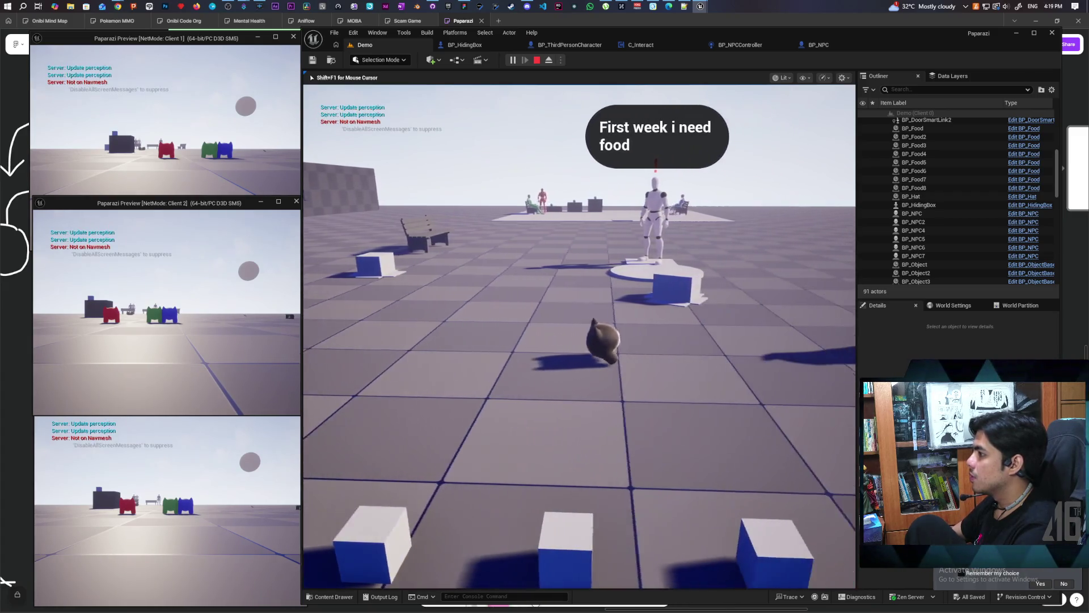
# Step: Run back to the box by the platform, hide inside it again, and stop playing
pyautogui.press('w')
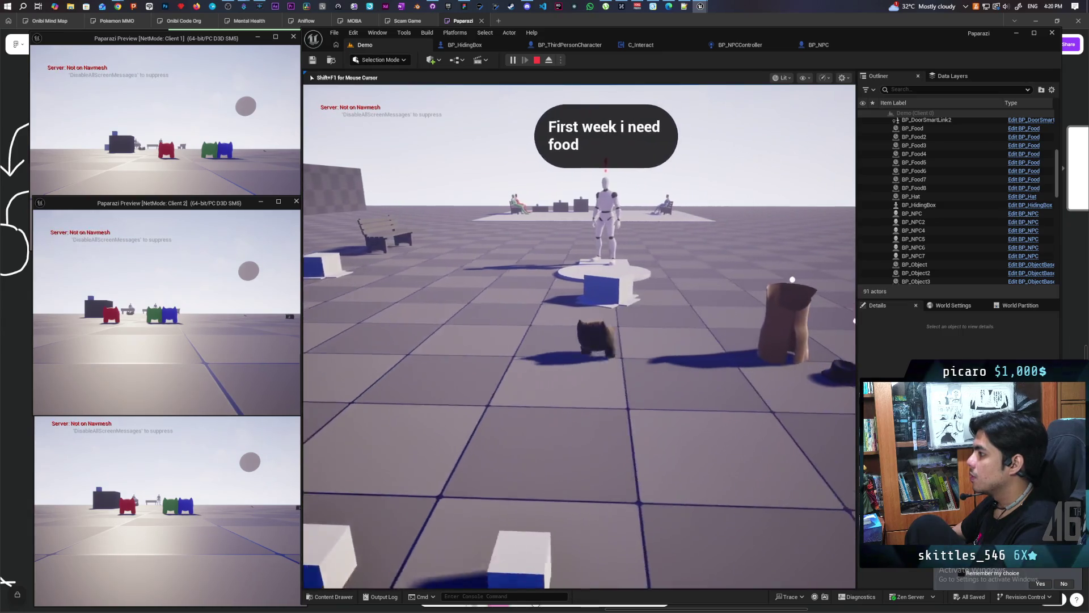
pyautogui.press('f')
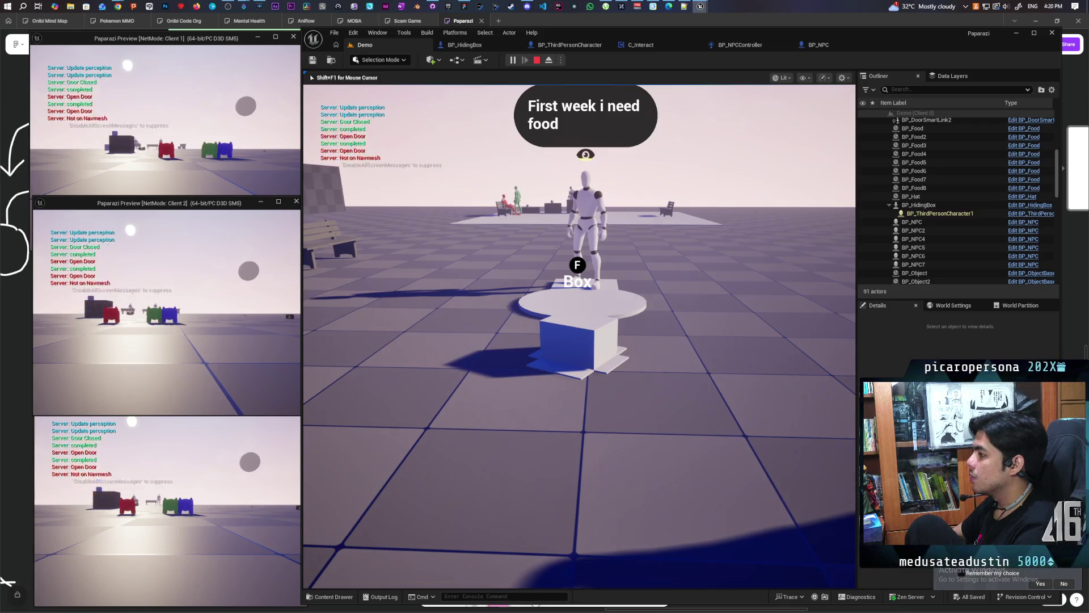
pyautogui.press('Escape')
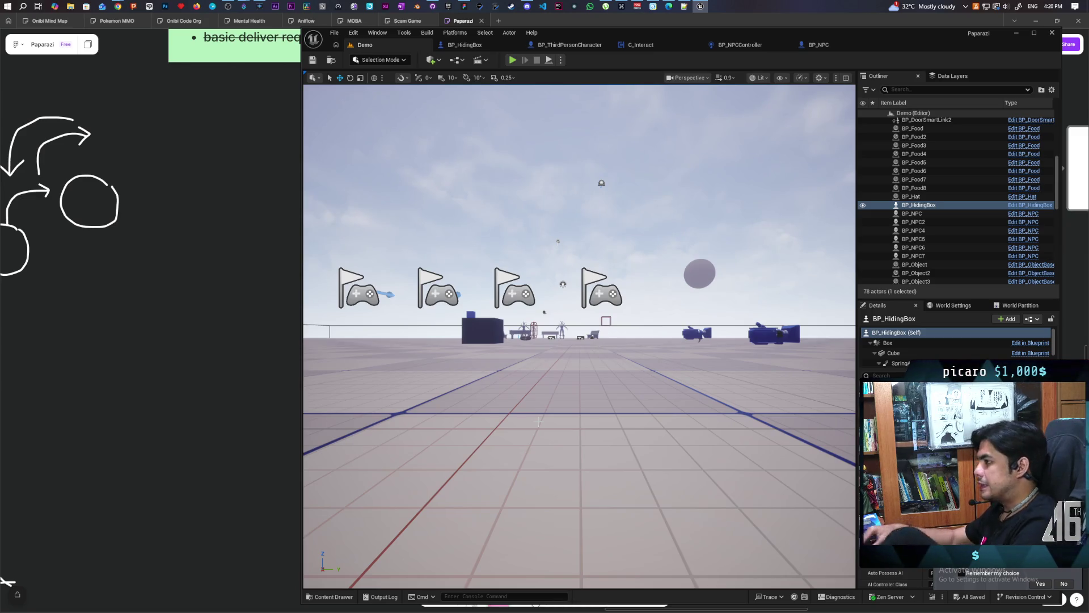
# Step: Fly the camera up for a level overview and bring up GitHub Desktop's 3 changed files
pyautogui.moveTo(512, 277); pyautogui.dragTo(466, 114)
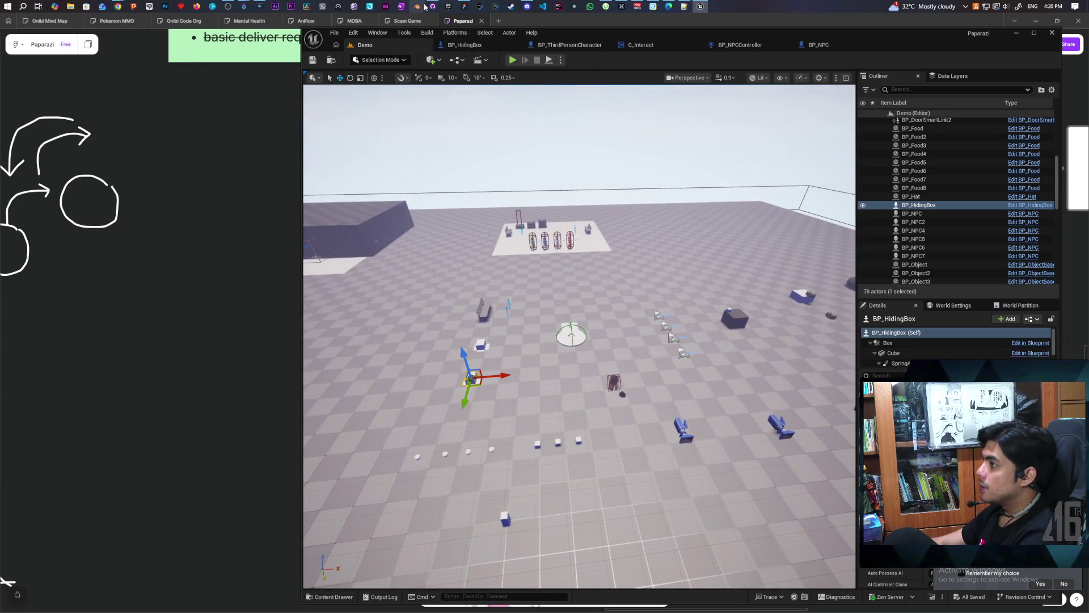
pyautogui.moveTo(432, 7)
pyautogui.click(433, 45)
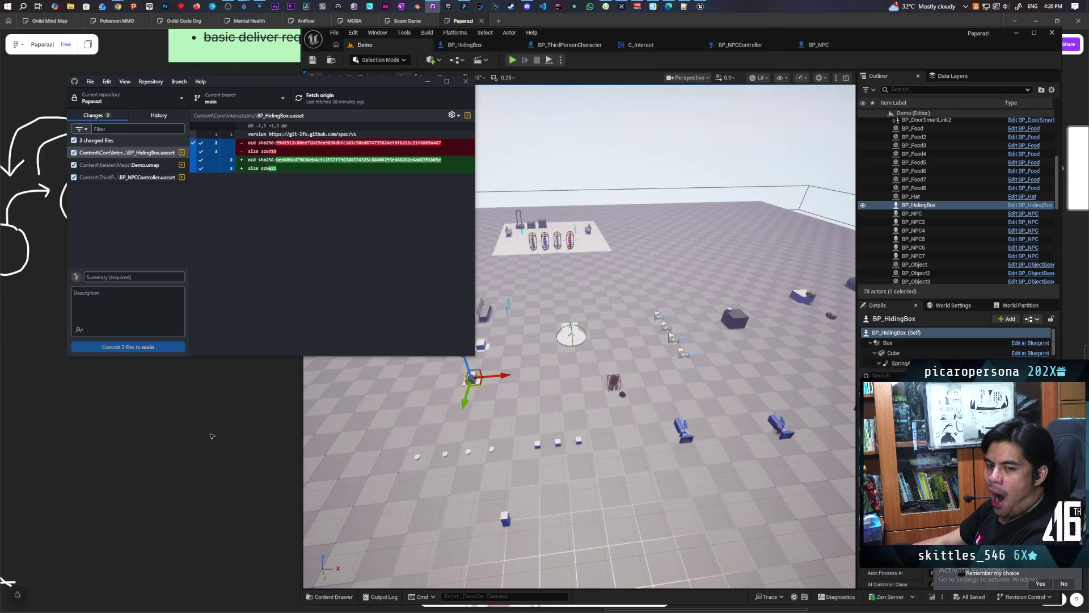
# Step: Switch from GitHub Desktop to the Paparazi planning whiteboard in the browser
pyautogui.click(211, 436)
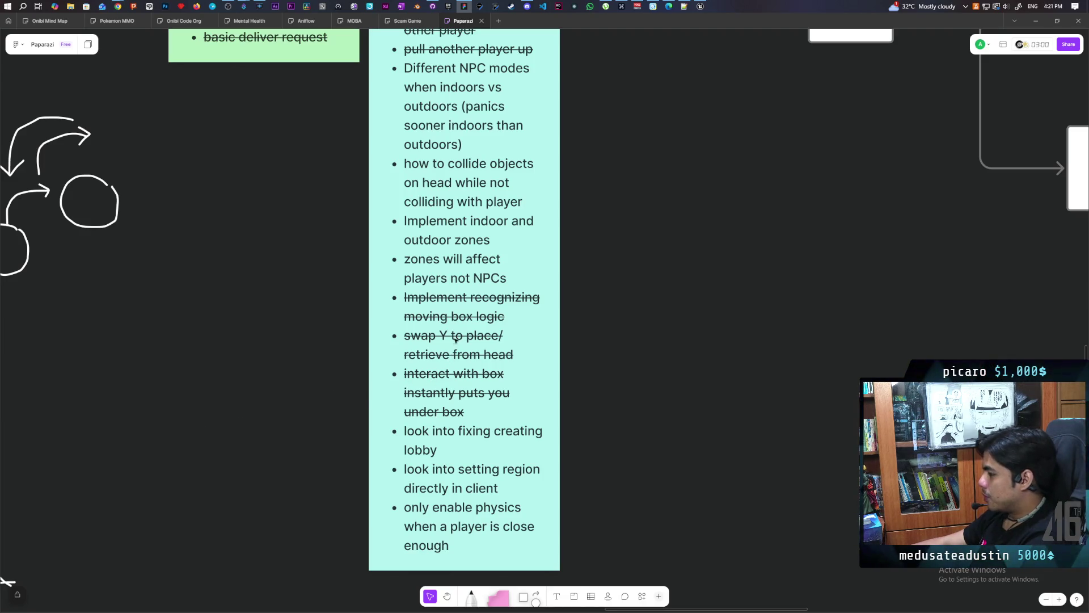
pyautogui.scroll(-5, 447, 338)
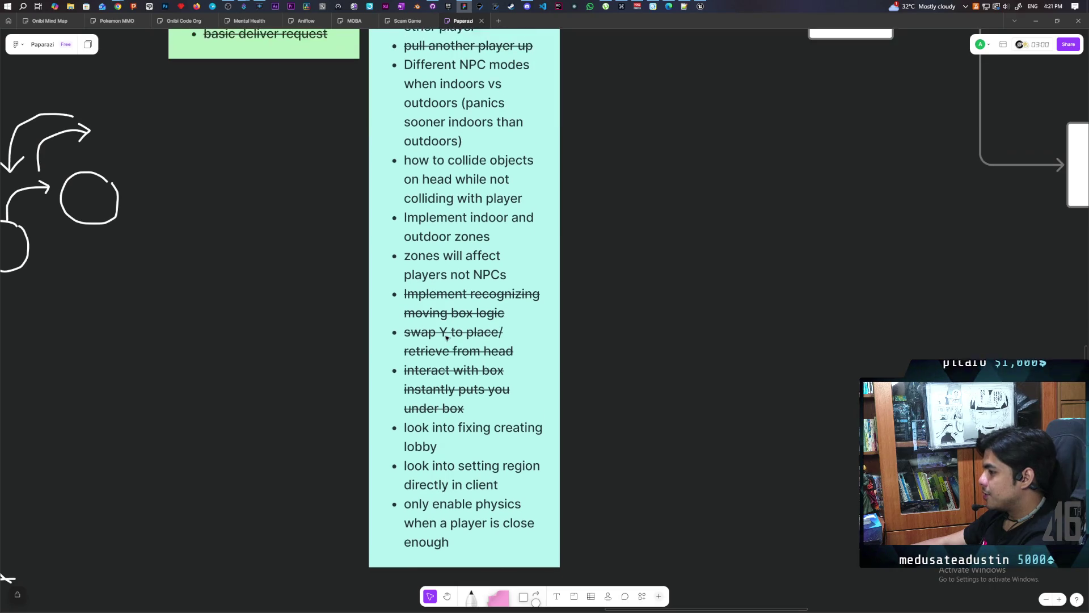
pyautogui.scroll(2, 447, 338)
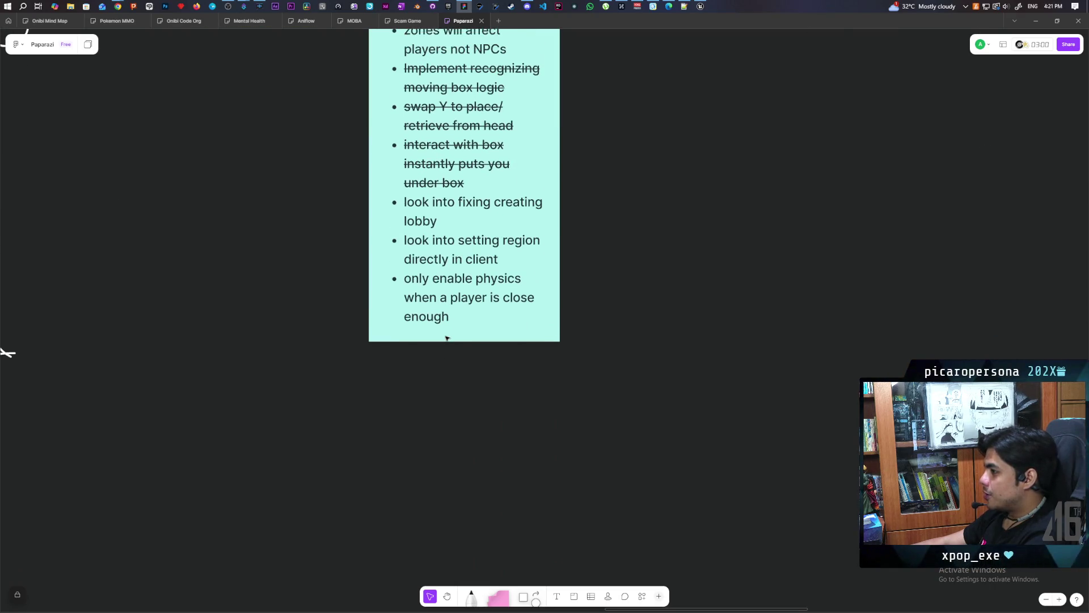
pyautogui.scroll(1, 447, 339)
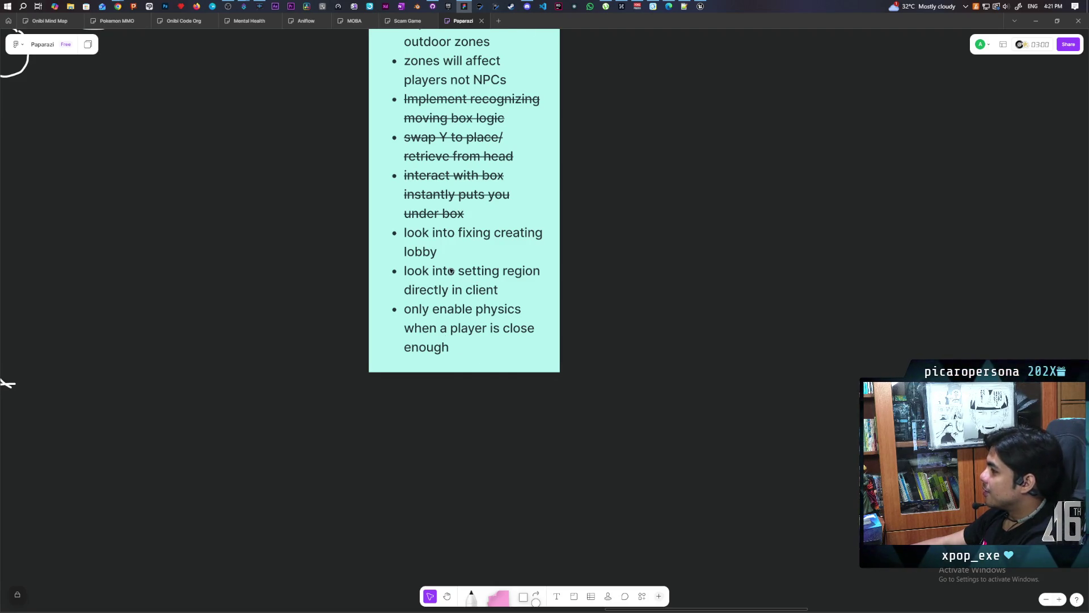
pyautogui.scroll(1, 451, 271)
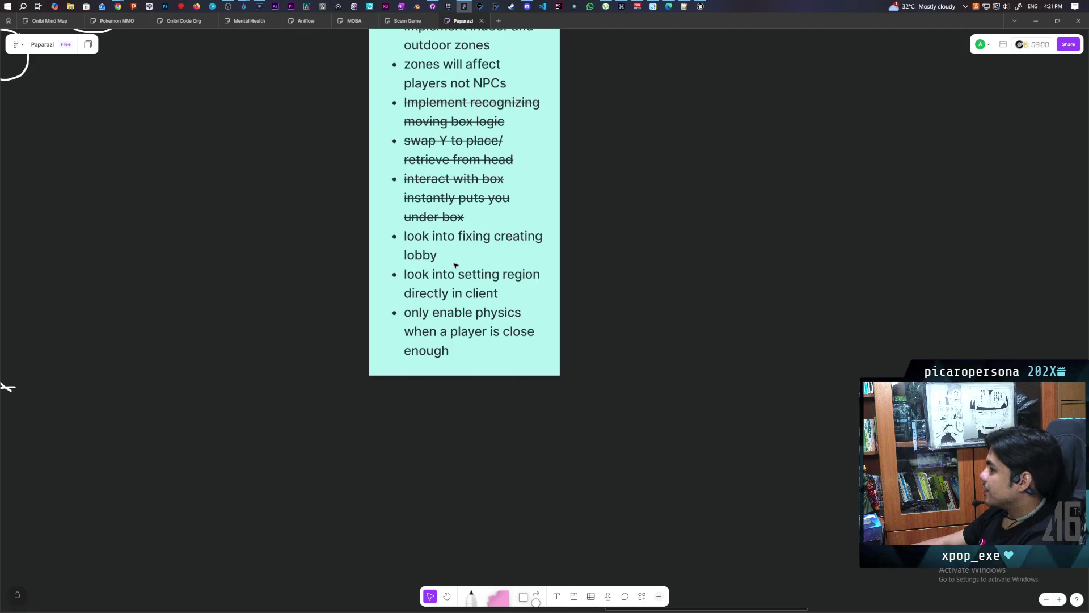
pyautogui.scroll(5, 454, 265)
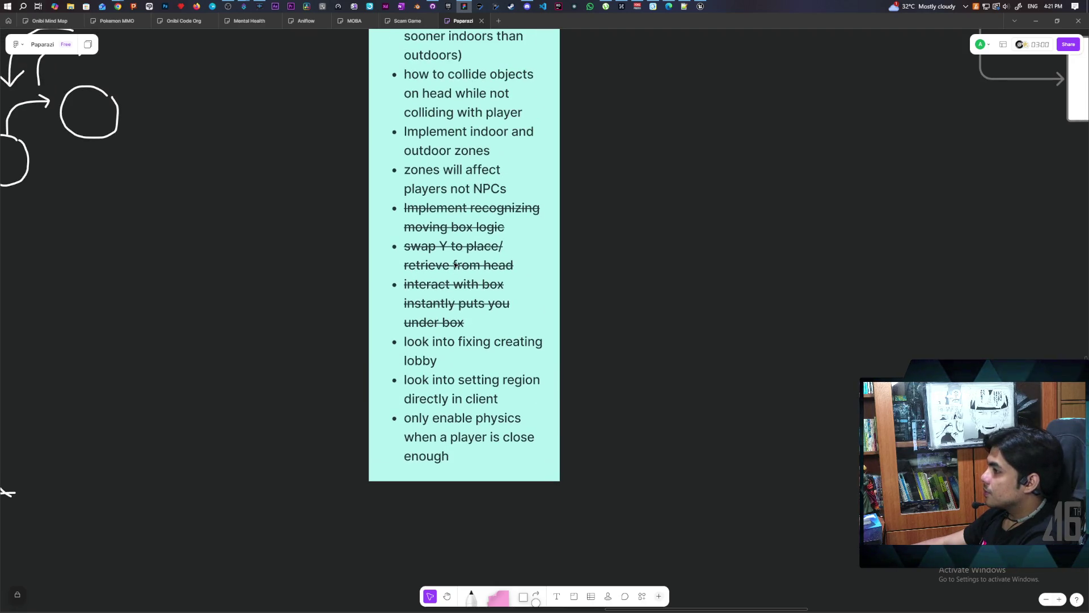
pyautogui.scroll(3, 455, 265)
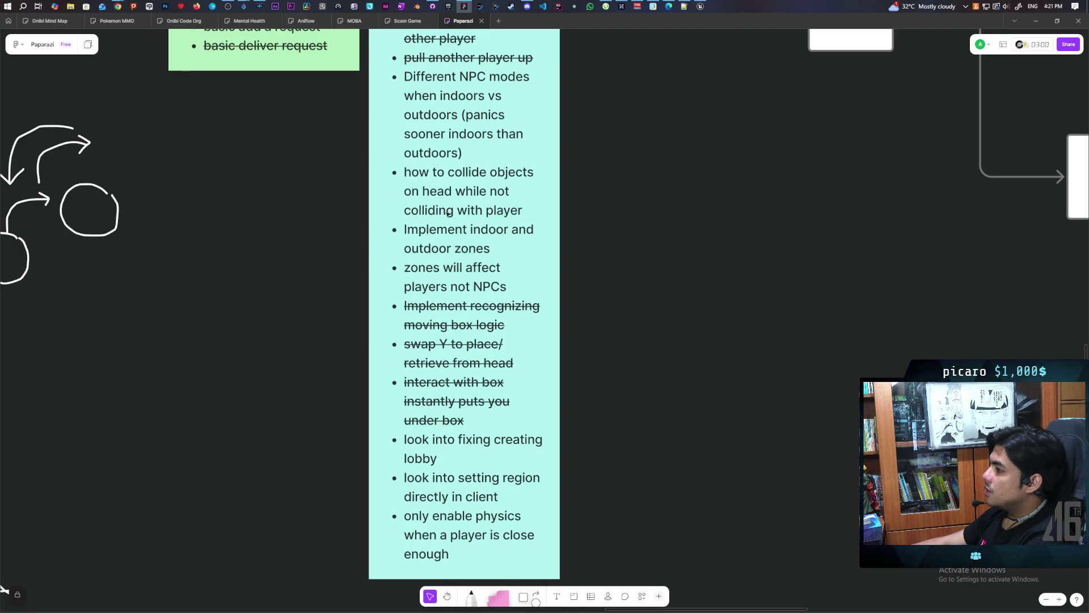
pyautogui.tripleClick(419, 174)
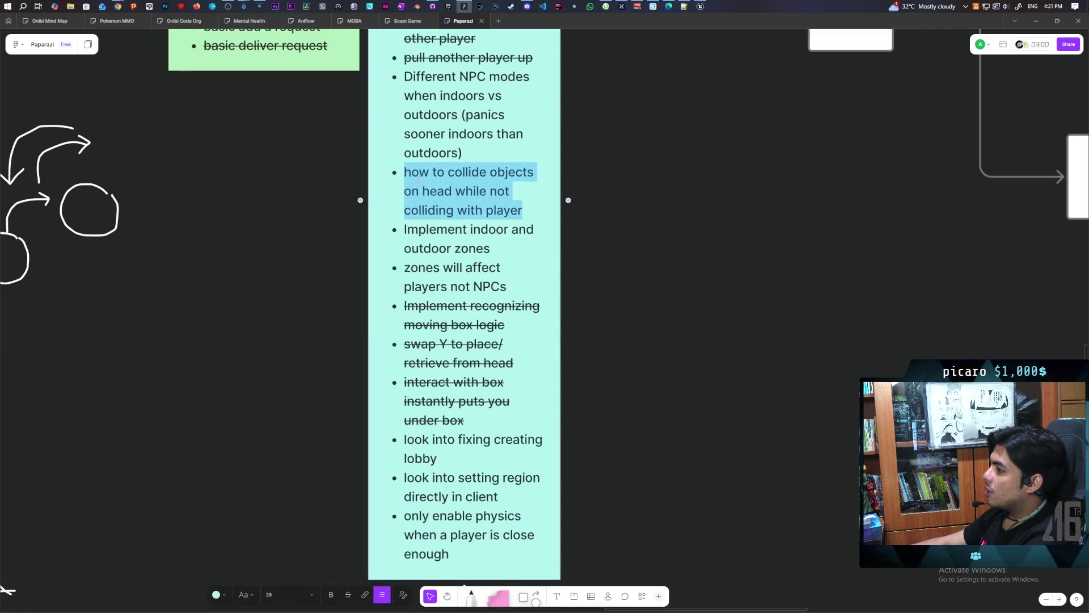
# Step: Scroll the whiteboard canvas up and back down to review the Paparazi to-do lists
pyautogui.scroll(3, 451, 246)
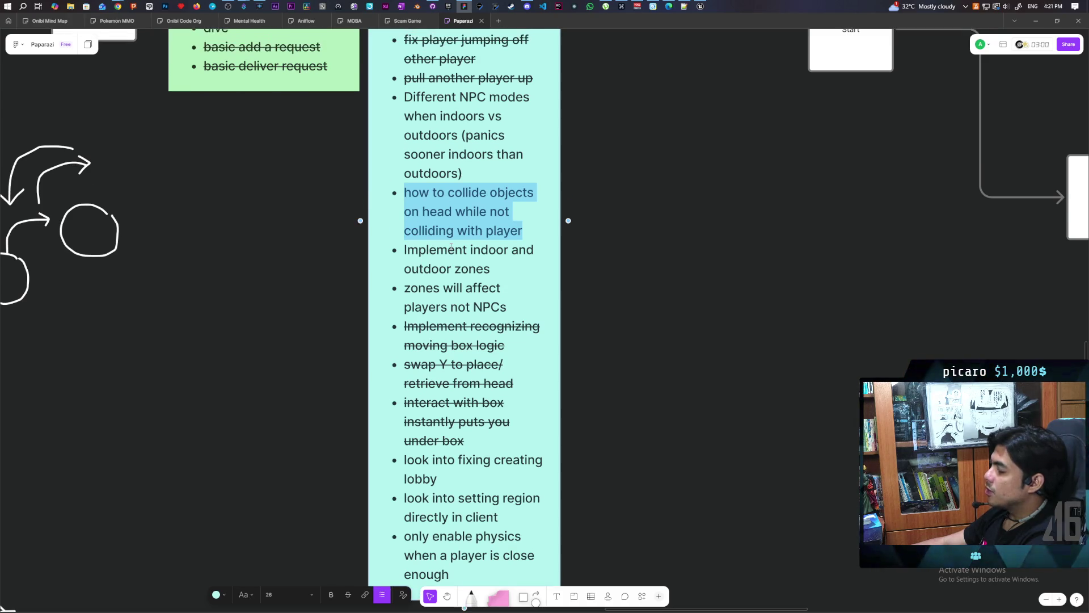
pyautogui.scroll(2, 449, 246)
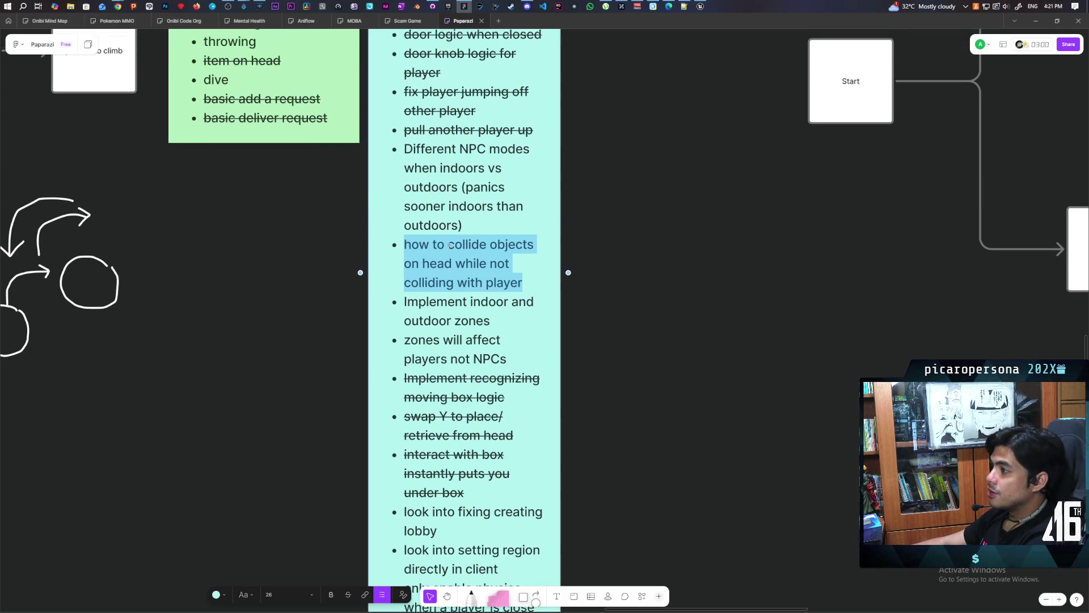
pyautogui.scroll(2, 449, 245)
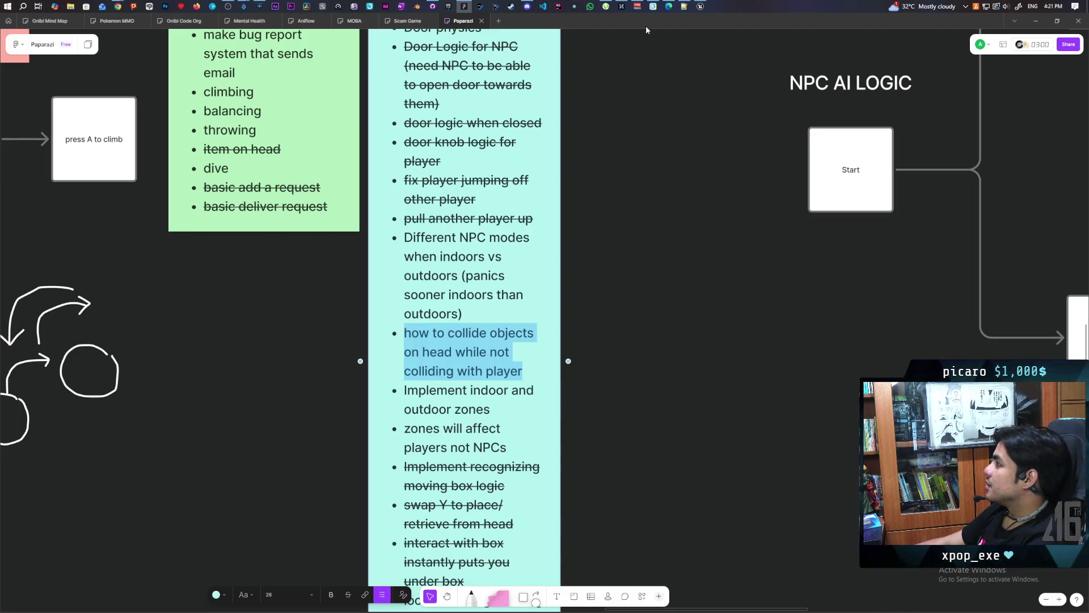
pyautogui.moveTo(701, 11)
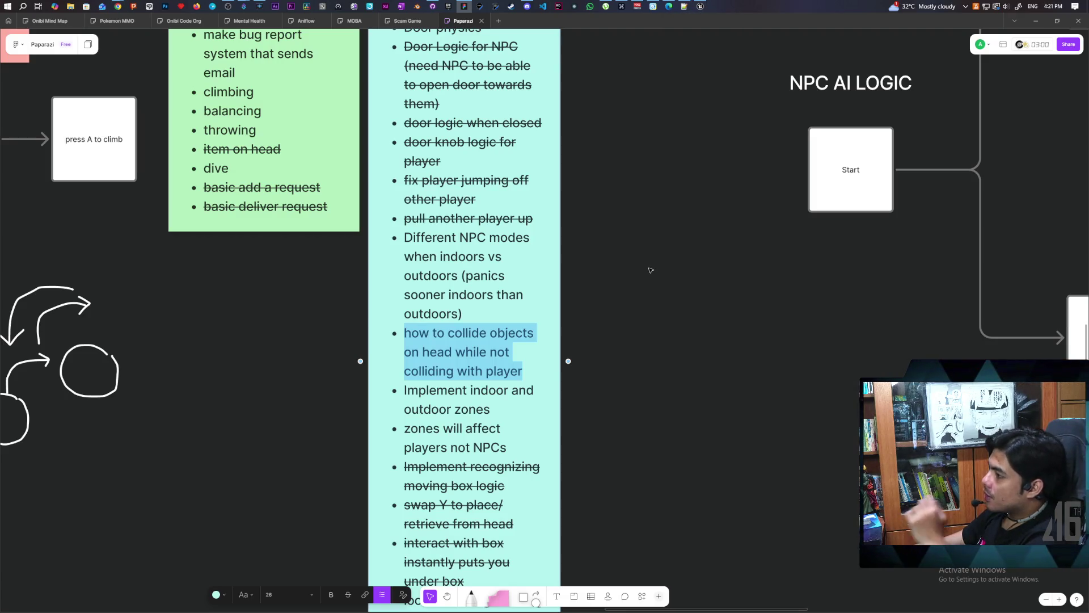
pyautogui.scroll(-1, 650, 270)
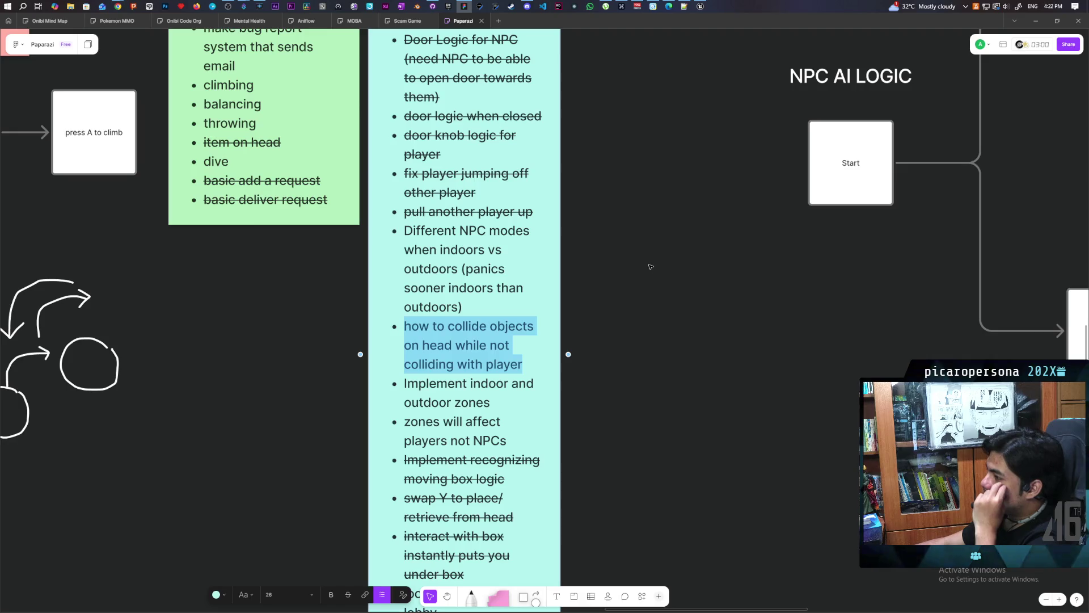
pyautogui.scroll(-4, 651, 266)
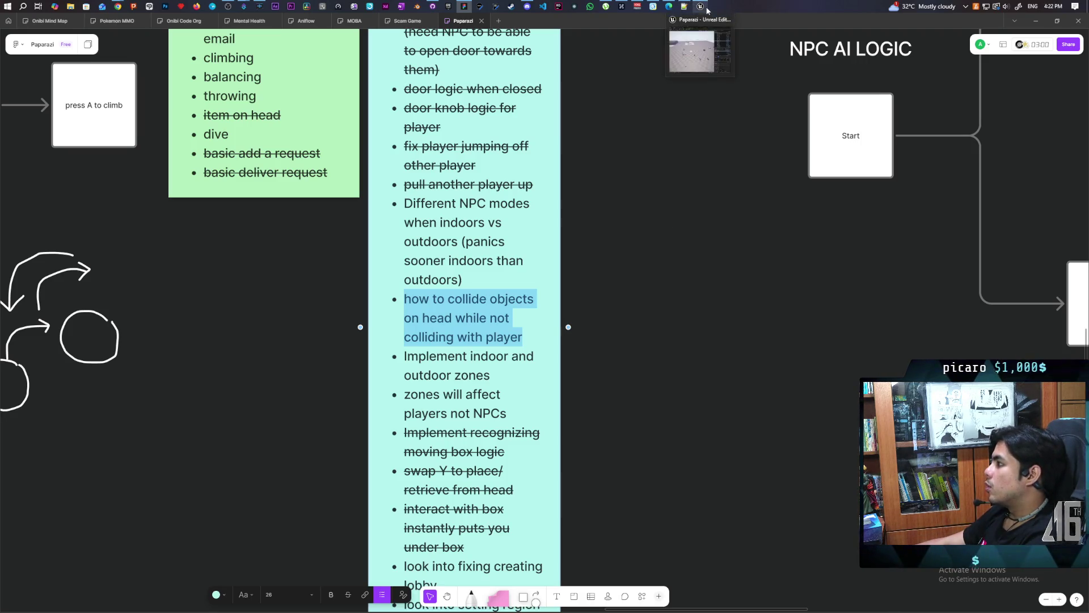
# Step: Switch back to Unreal Editor and zoom and orbit the Demo viewport around BP_HidingBox and the wall
pyautogui.click(687, 53)
pyautogui.scroll(-5, 631, 269)
pyautogui.moveTo(630, 269)
pyautogui.mouseDown()
pyautogui.moveTo(590, 269)
pyautogui.moveTo(547, 236)
pyautogui.moveTo(593, 258)
pyautogui.moveTo(624, 247)
pyautogui.moveTo(601, 258)
pyautogui.moveTo(595, 227)
pyautogui.mouseUp()
pyautogui.scroll(-5, 579, 334)
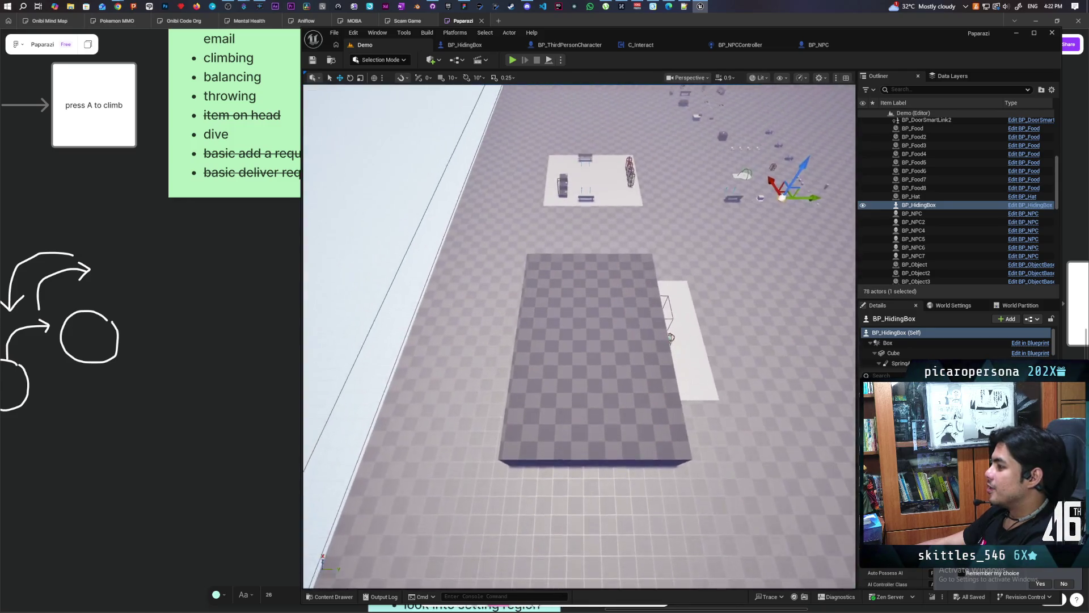
pyautogui.scroll(6, 579, 334)
pyautogui.scroll(-4, 579, 335)
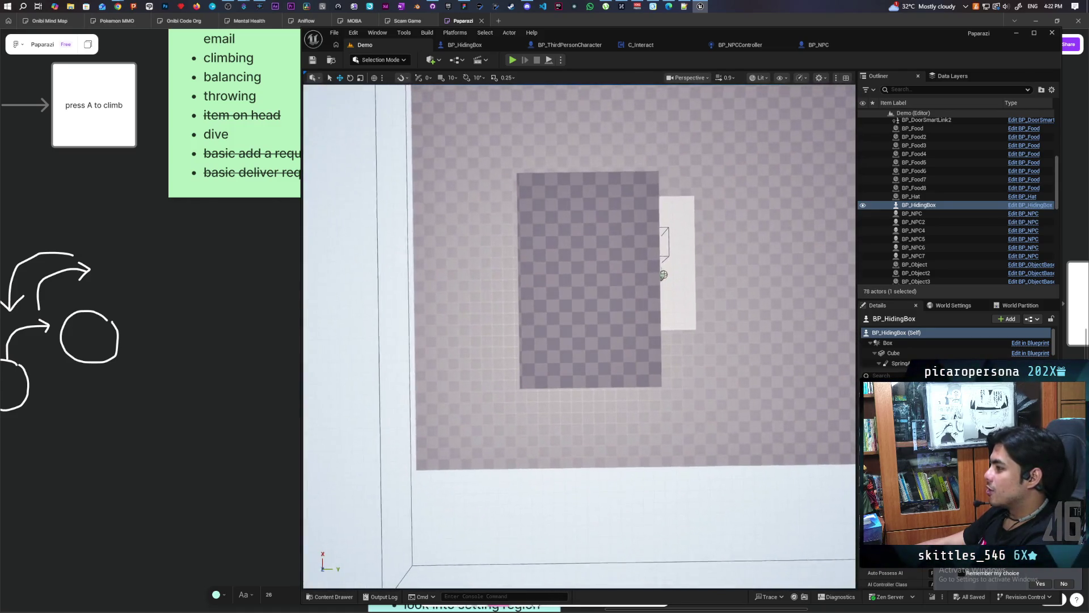
pyautogui.scroll(-3, 579, 335)
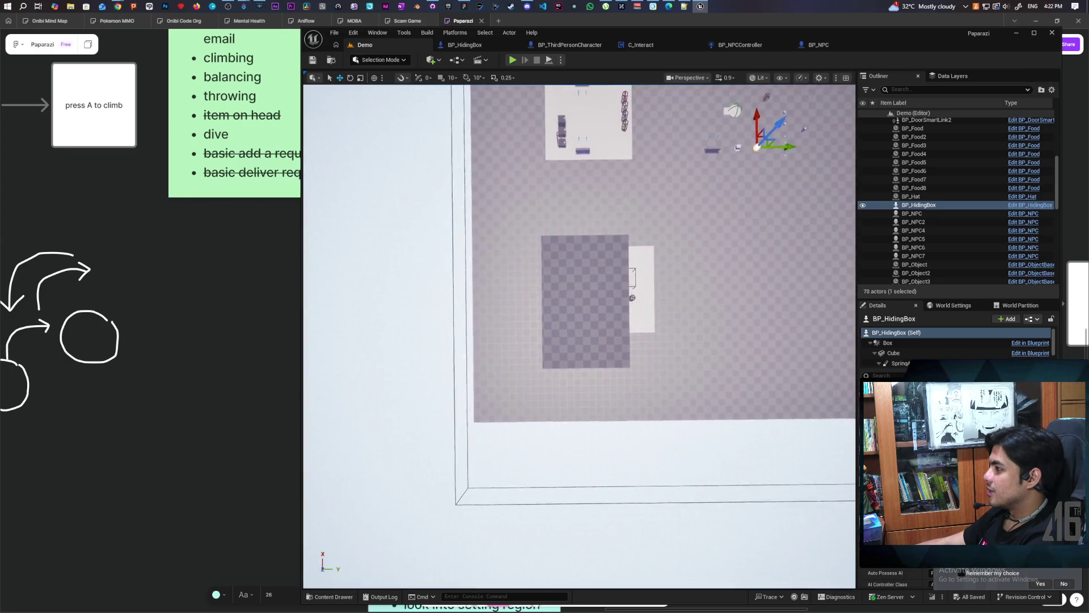
pyautogui.scroll(-2, 579, 335)
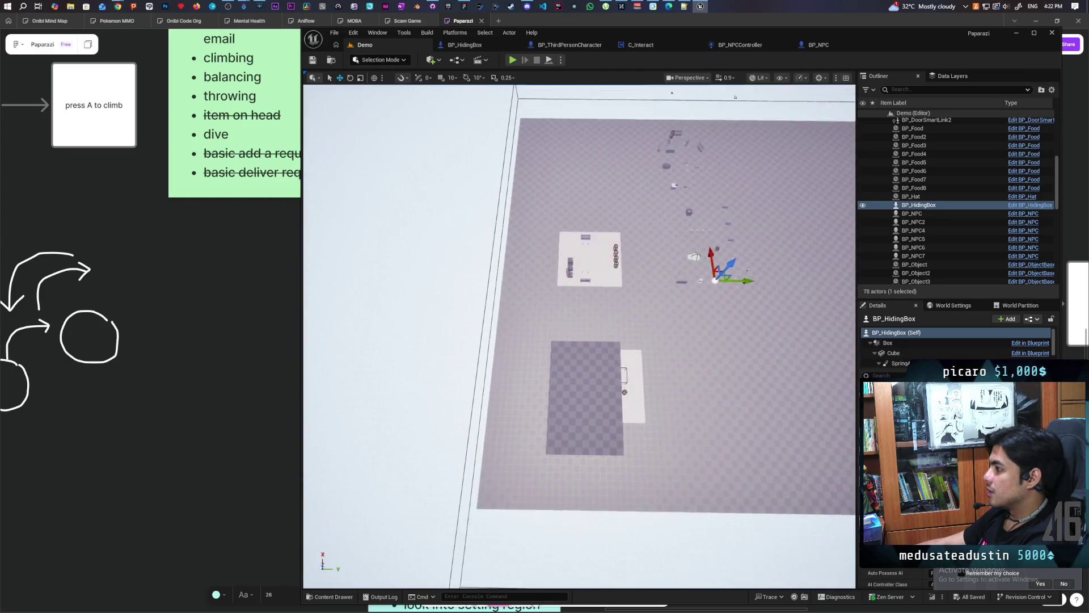
pyautogui.moveTo(579, 335)
pyautogui.mouseDown()
pyautogui.moveTo(482, 335)
pyautogui.moveTo(454, 323)
pyautogui.moveTo(397, 341)
pyautogui.moveTo(391, 318)
pyautogui.moveTo(453, 352)
pyautogui.moveTo(443, 346)
pyautogui.moveTo(454, 340)
pyautogui.mouseUp()
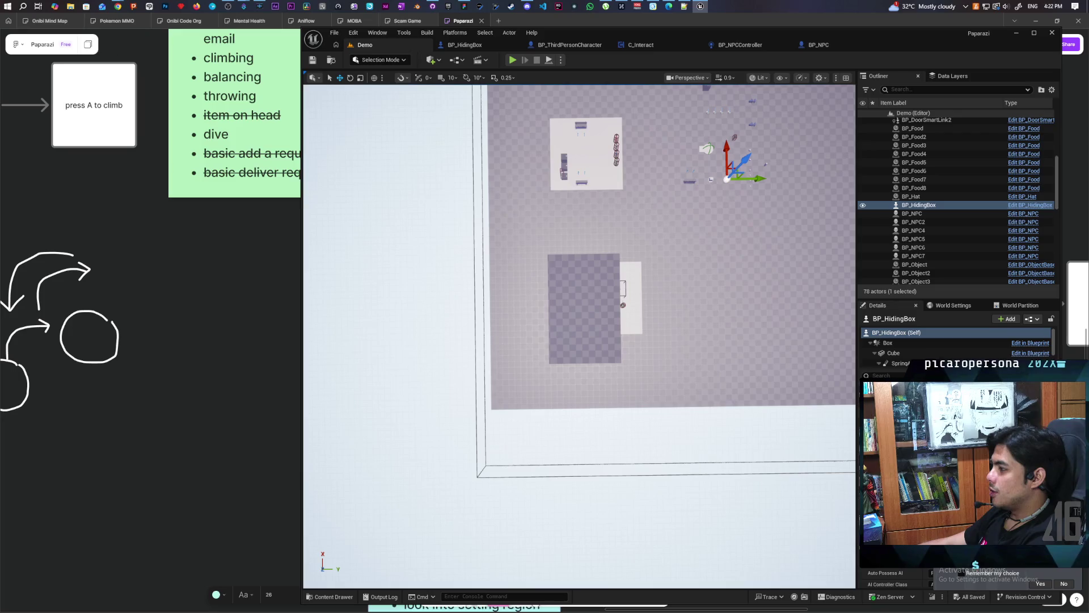
pyautogui.moveTo(657, 212)
pyautogui.mouseDown()
pyautogui.moveTo(678, 211)
pyautogui.moveTo(677, 153)
pyautogui.moveTo(578, 221)
pyautogui.mouseUp()
# Step: Fly the viewport camera into the blue hiding box, look around inside, and back out
pyautogui.moveTo(569, 302); pyautogui.dragTo(569, 284)
pyautogui.moveTo(429, 340); pyautogui.dragTo(429, 340)
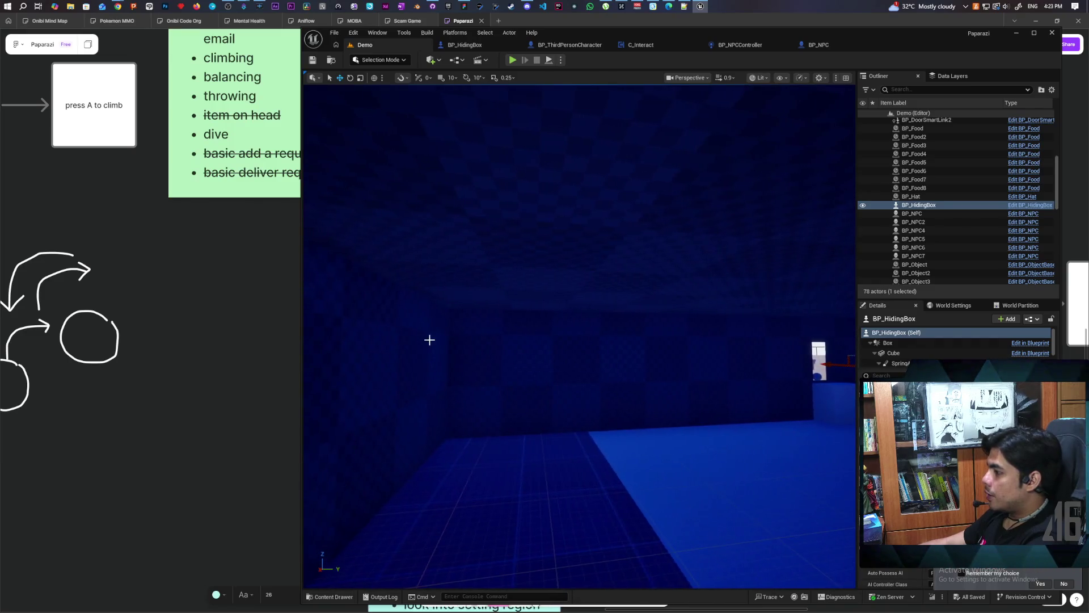
pyautogui.moveTo(668, 355); pyautogui.dragTo(667, 356)
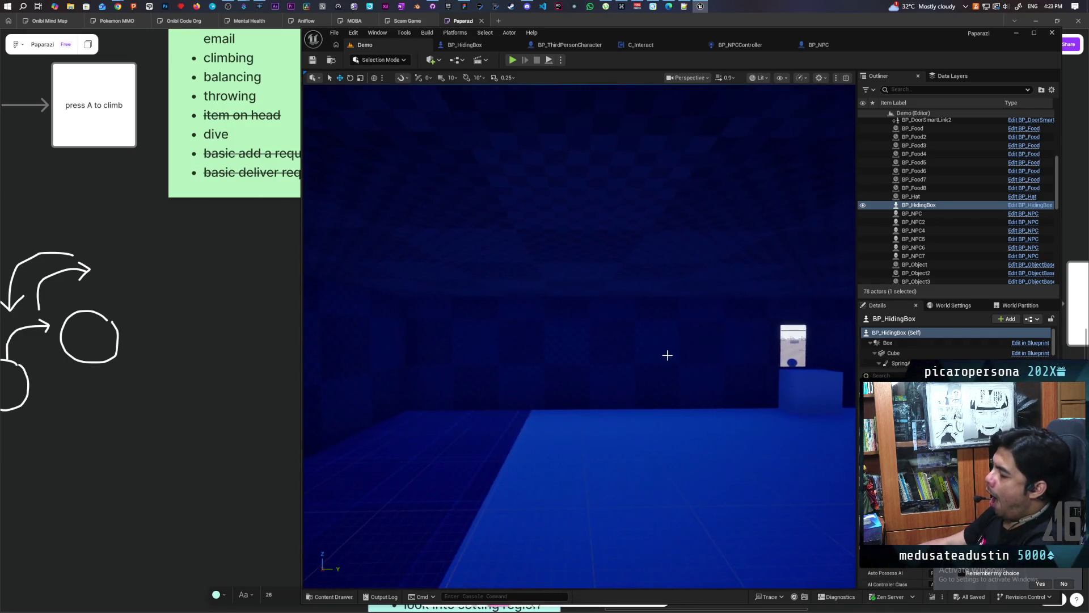
pyautogui.moveTo(519, 236); pyautogui.dragTo(520, 236)
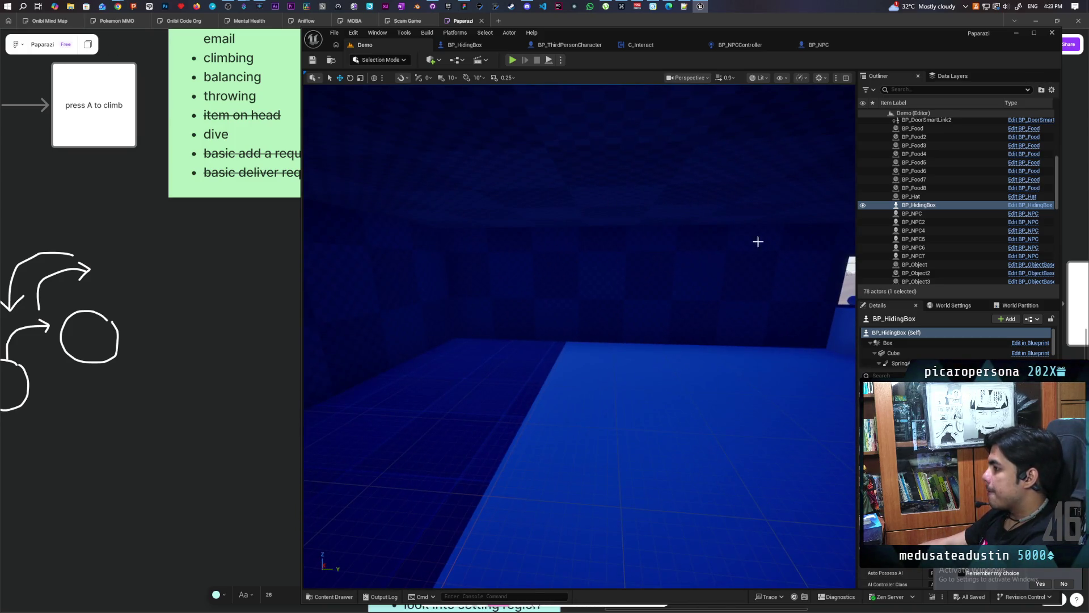
pyautogui.scroll(-5, 766, 247)
pyautogui.moveTo(639, 228); pyautogui.dragTo(620, 273)
pyautogui.moveTo(520, 273); pyautogui.dragTo(343, 275)
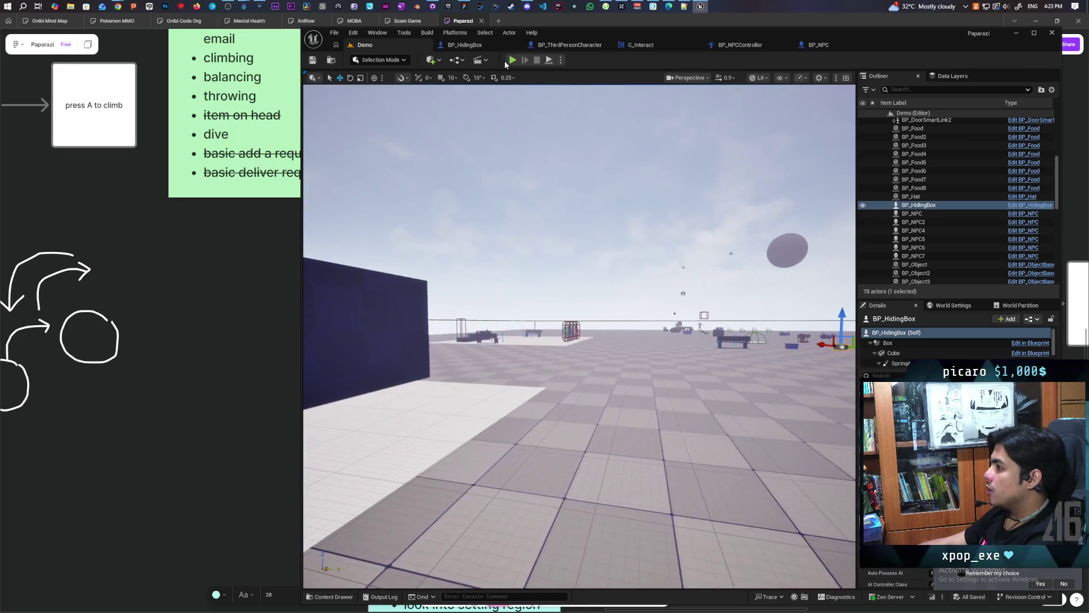
# Step: Play with client previews, walk the red character into the box to hide, then stop
pyautogui.click(512, 60)
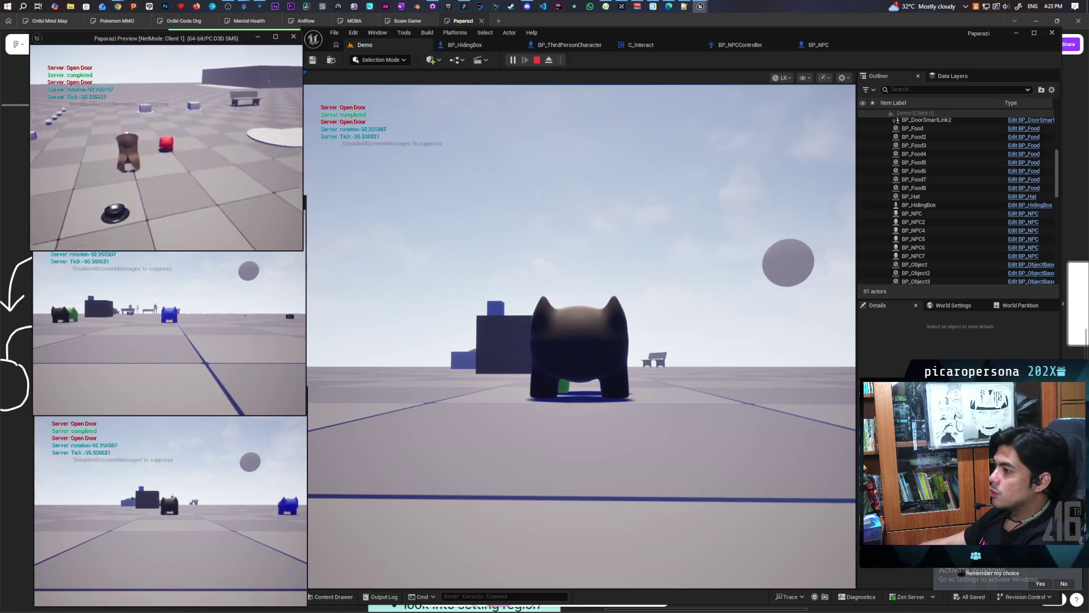
pyautogui.press('w')
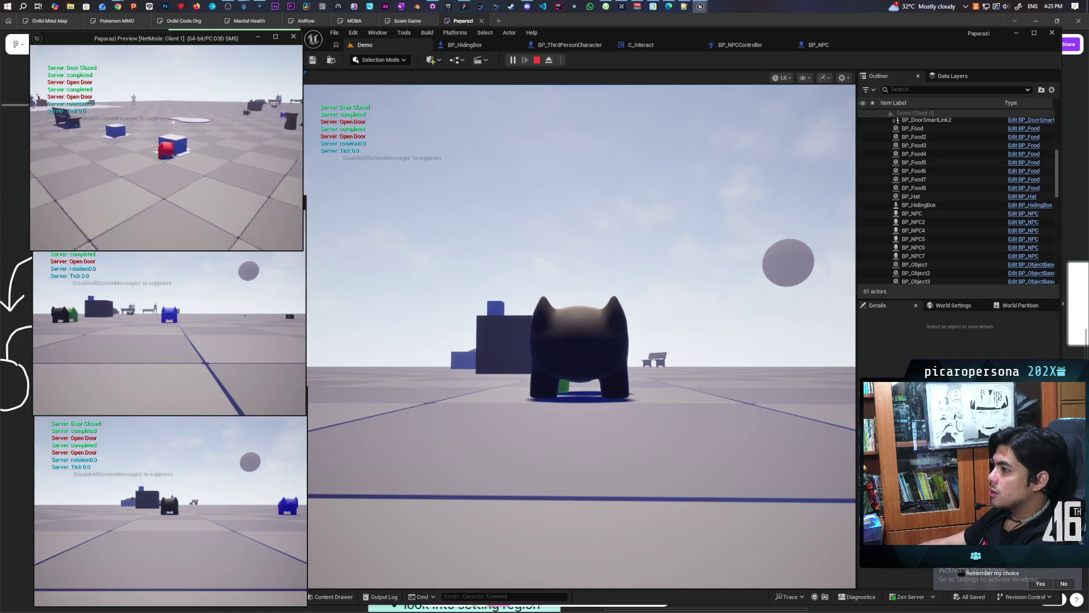
pyautogui.press('w')
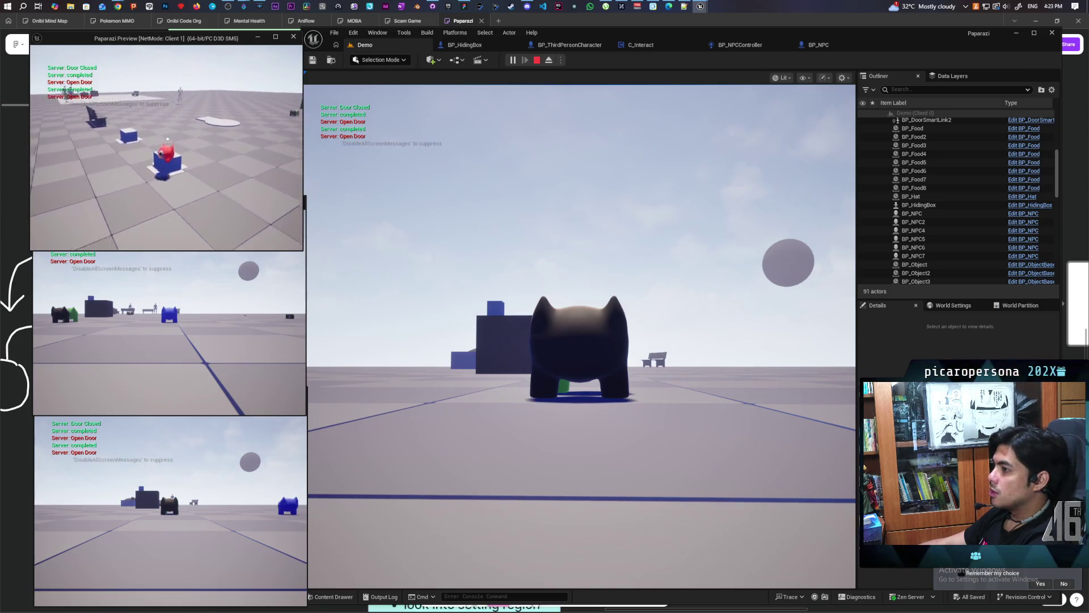
pyautogui.press('f')
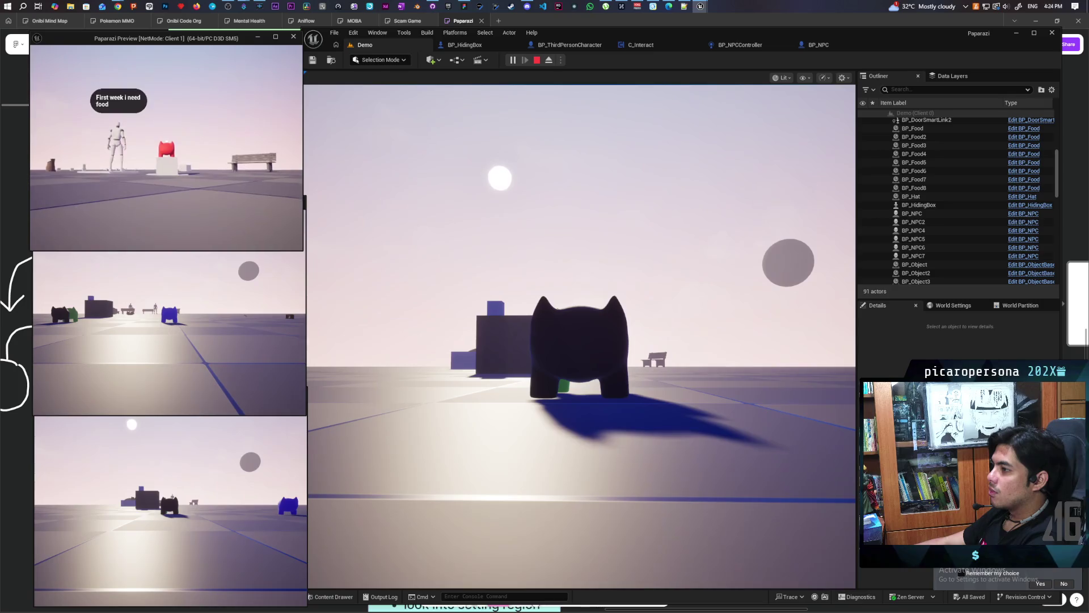
pyautogui.press('Escape')
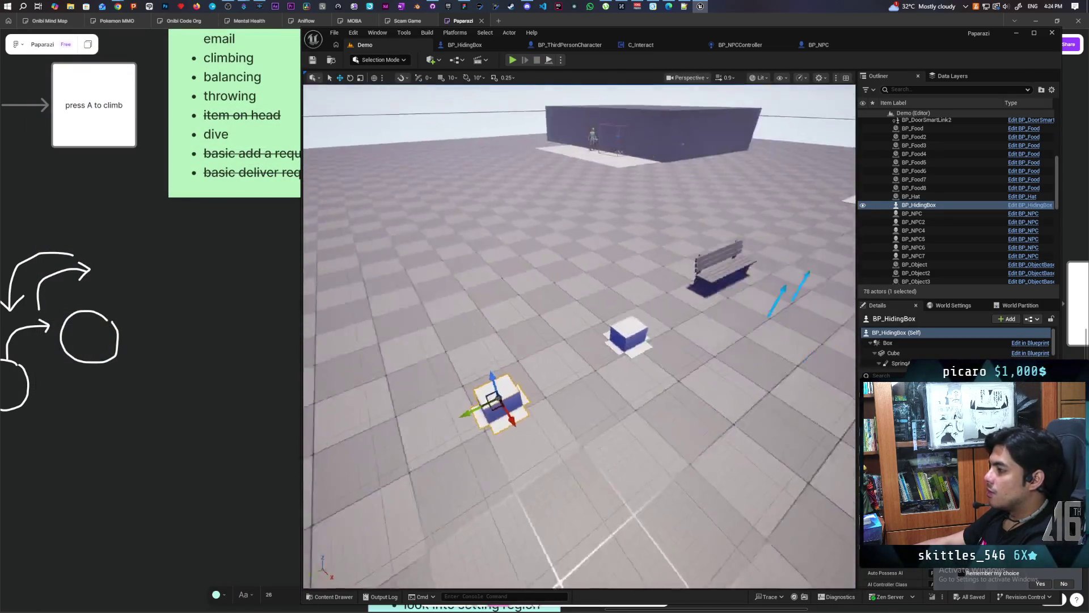
# Step: Frame the hiding box, try raising it off the floor, then undo the move
pyautogui.press('f')
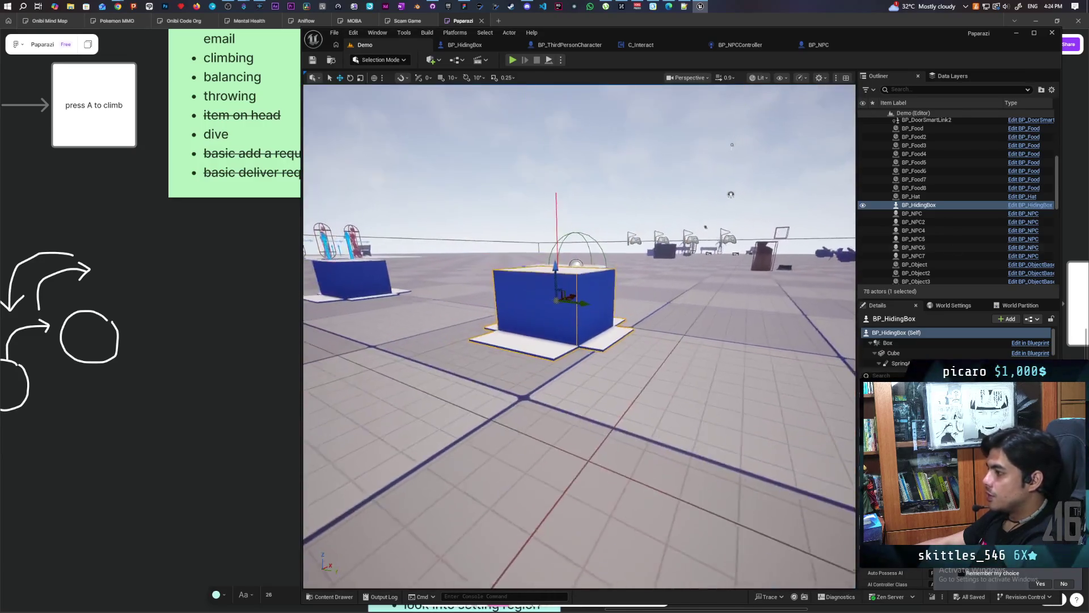
pyautogui.moveTo(559, 271); pyautogui.dragTo(559, 255)
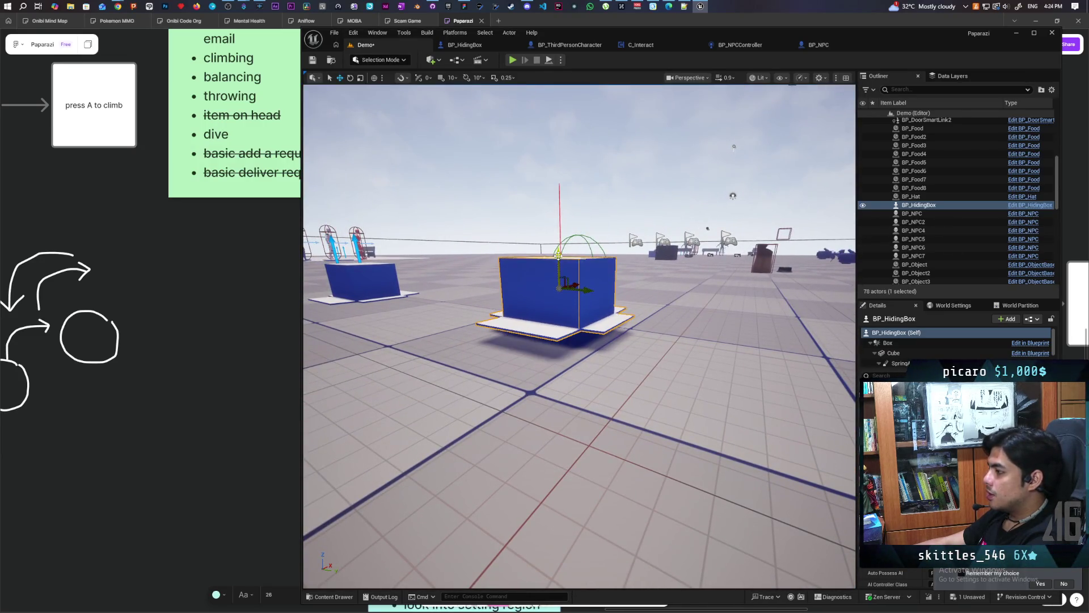
pyautogui.hotkey('ctrl', 'z')
# Step: Save the level and launch a Play-In-Editor test with three clients
pyautogui.moveTo(579, 341)
pyautogui.mouseDown()
pyautogui.moveTo(579, 363)
pyautogui.moveTo(573, 317)
pyautogui.moveTo(590, 329)
pyautogui.moveTo(534, 332)
pyautogui.mouseUp()
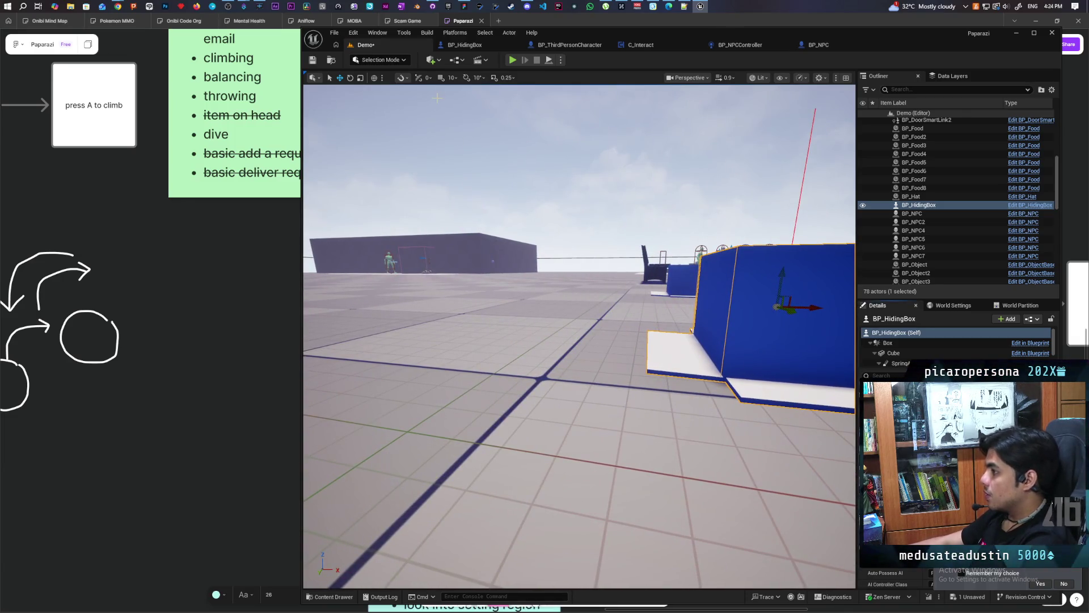
pyautogui.click(318, 60)
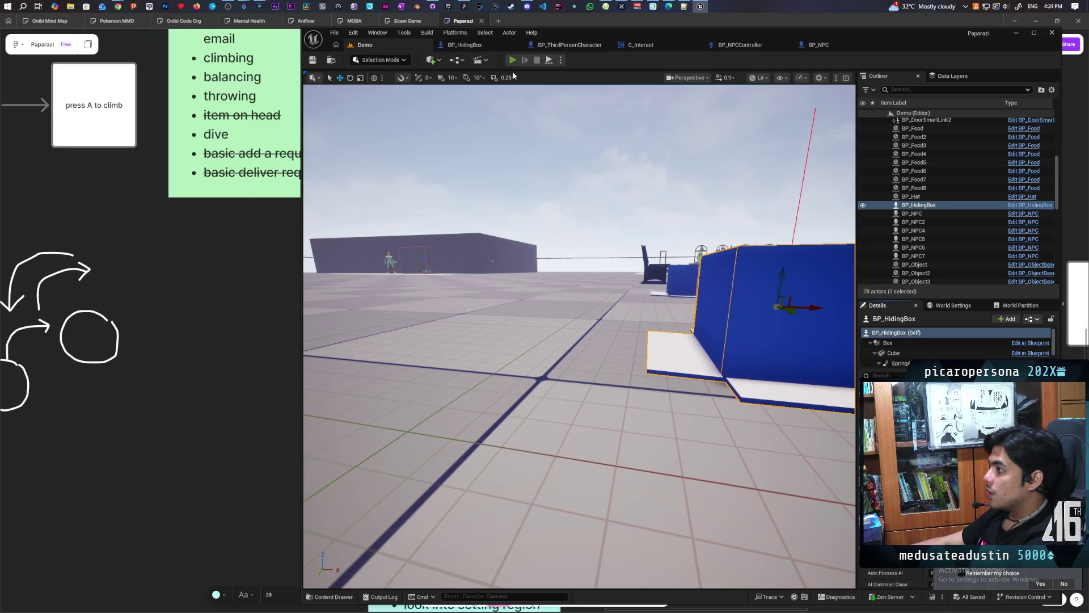
pyautogui.click(512, 59)
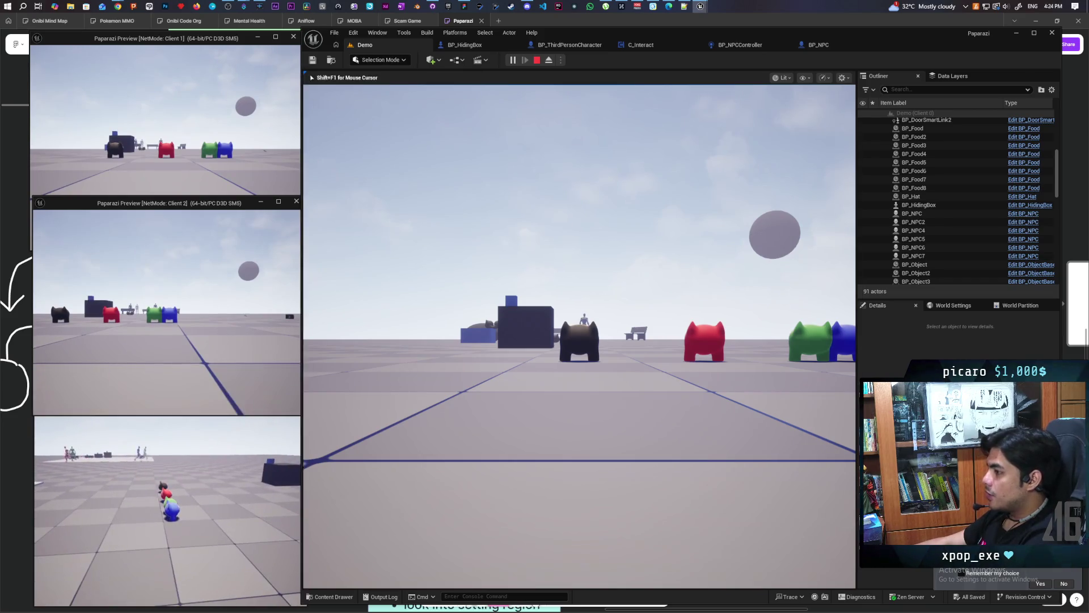
# Step: As the player, pick up the hiding box and carry it under the bench
pyautogui.press('w')
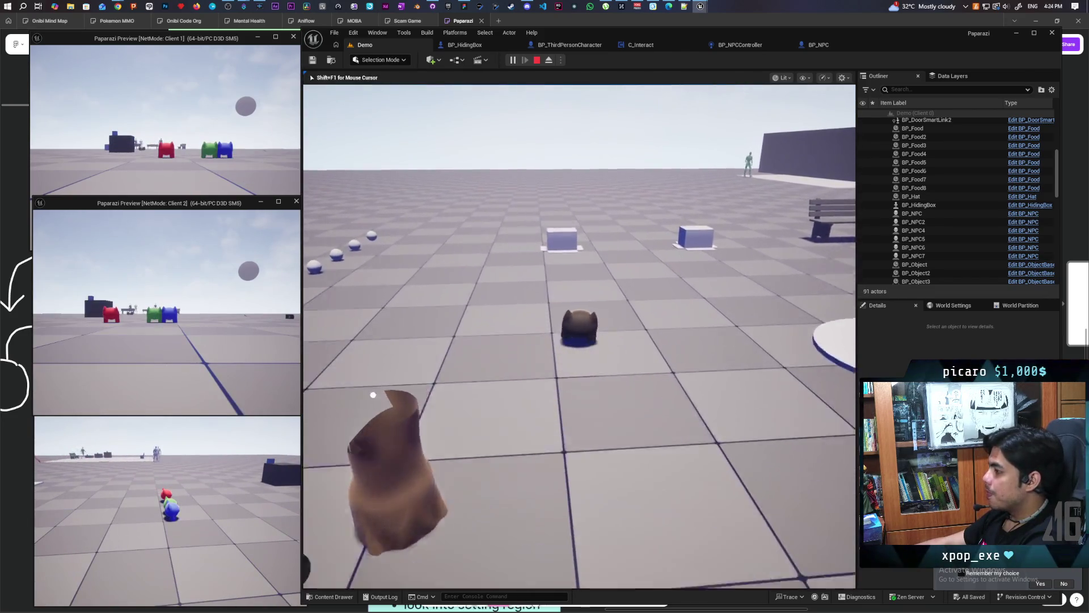
pyautogui.press('w')
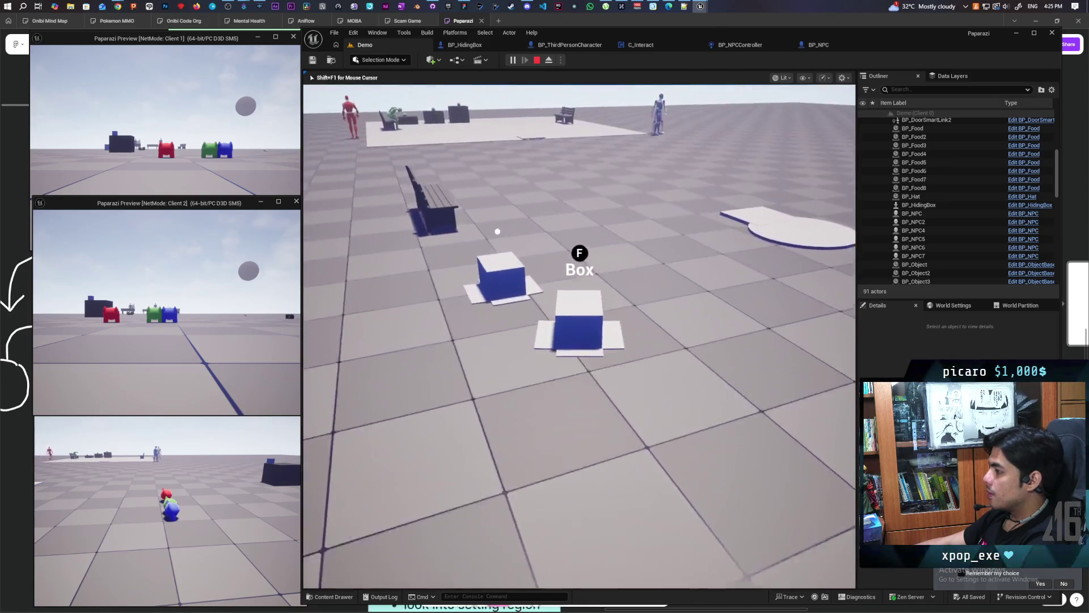
pyautogui.press('f')
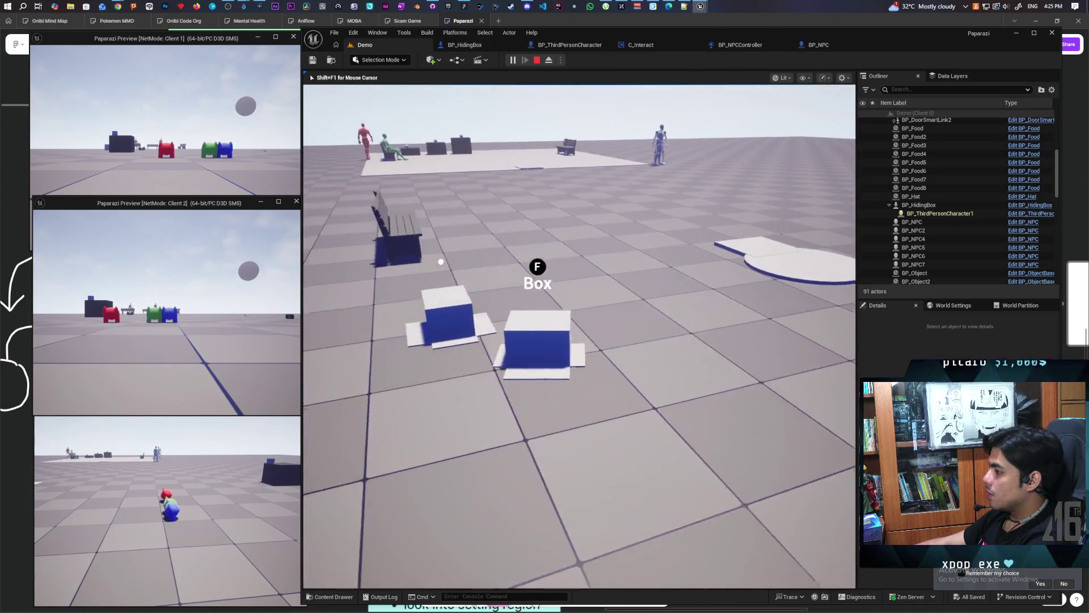
pyautogui.press('w')
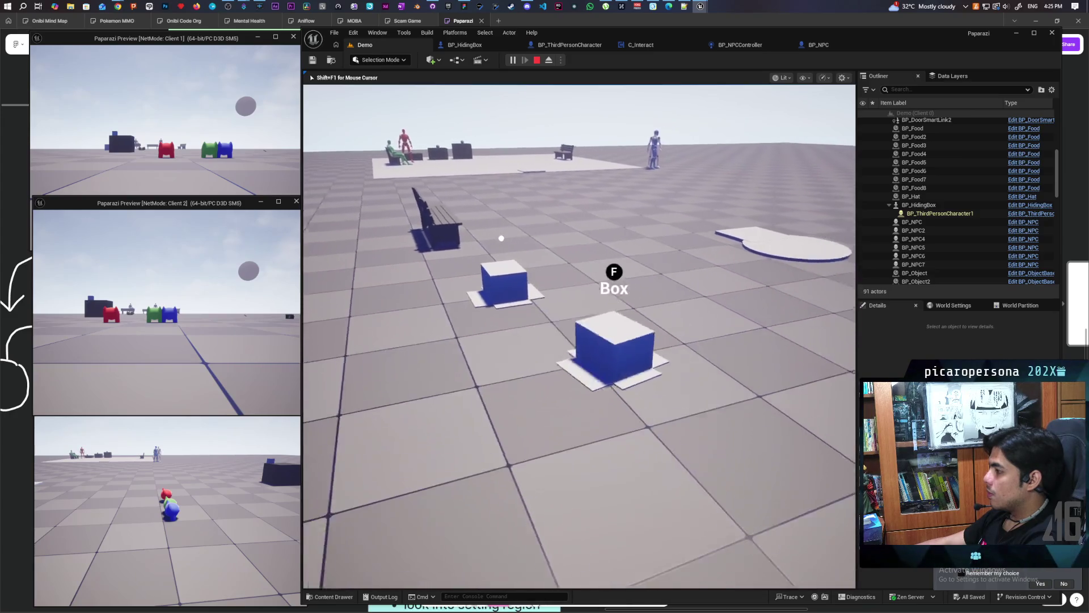
pyautogui.press('w')
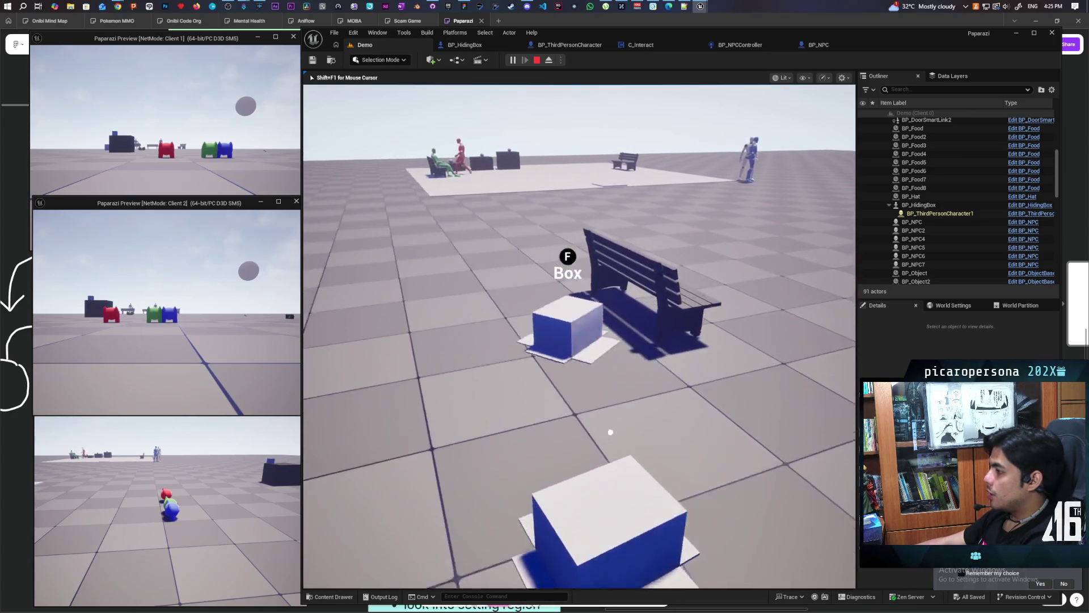
pyautogui.press('w')
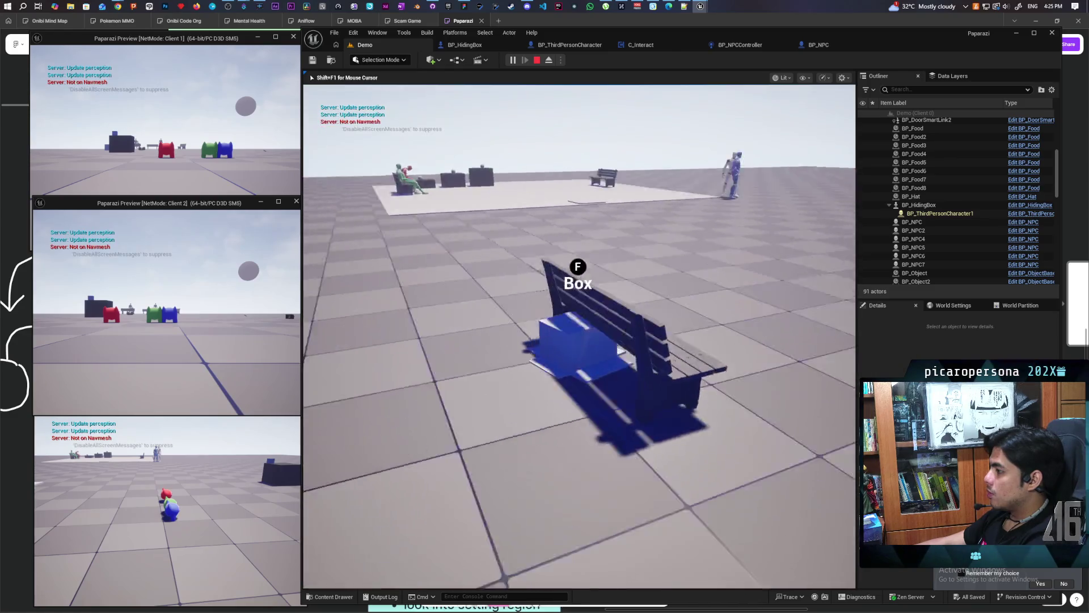
pyautogui.press('w')
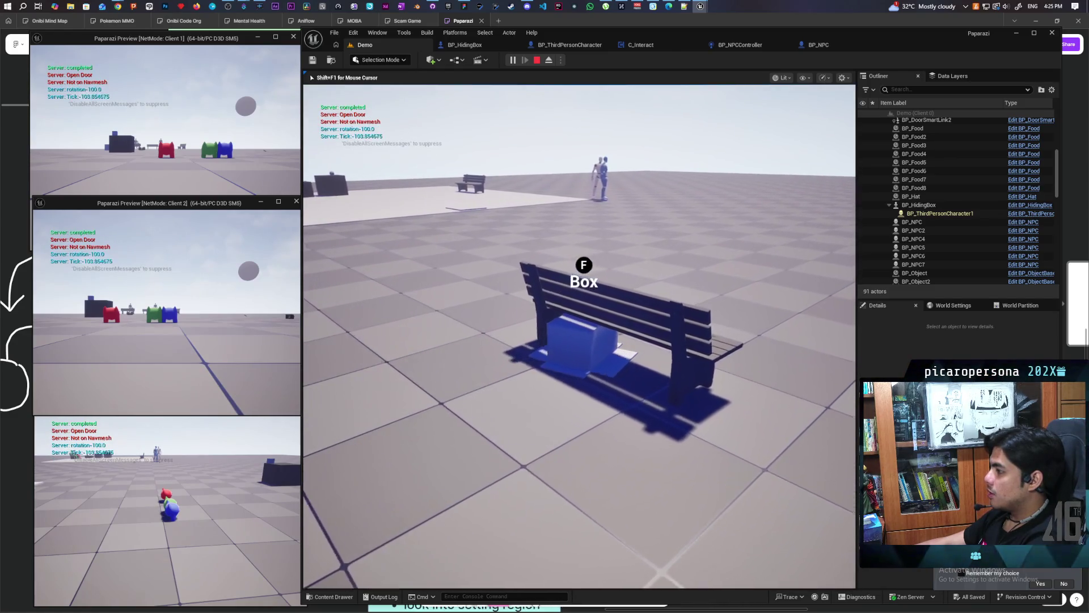
# Step: Bring the box back out from under the bench and stop the play session
pyautogui.press('f')
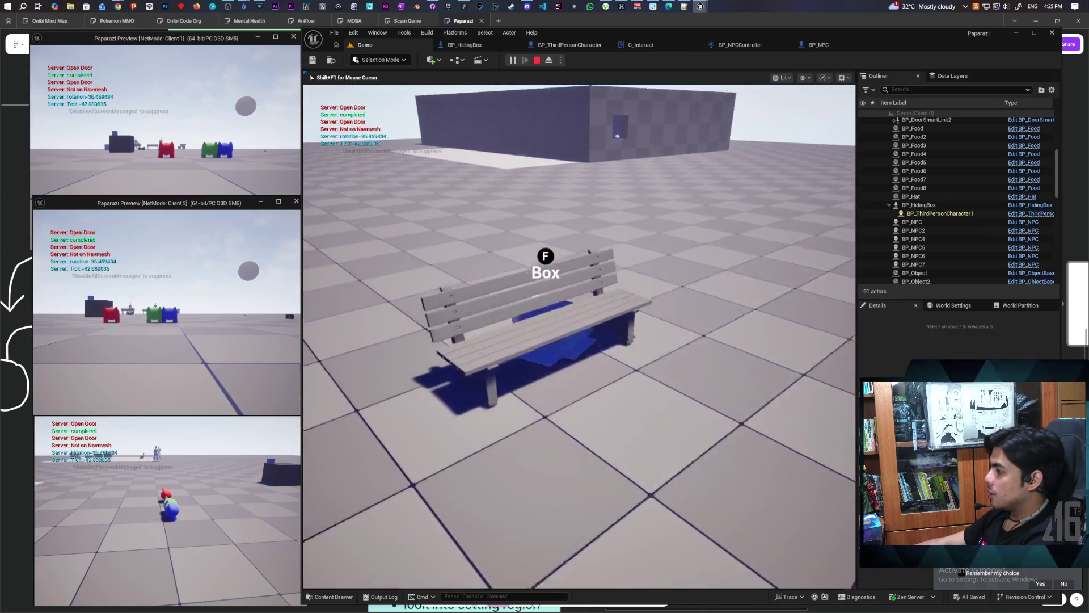
pyautogui.press('f')
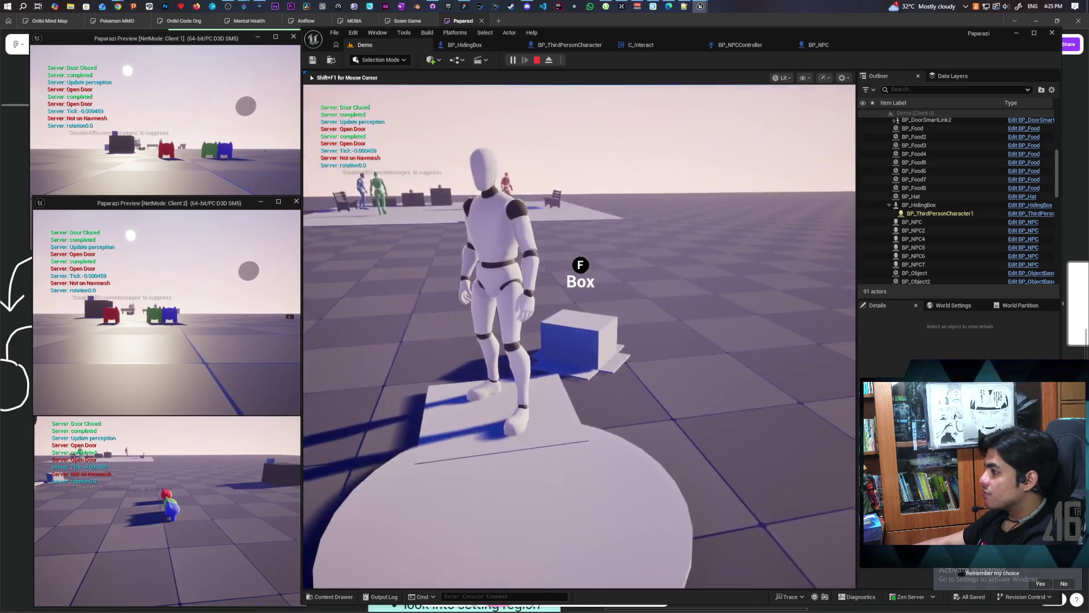
pyautogui.press('Escape')
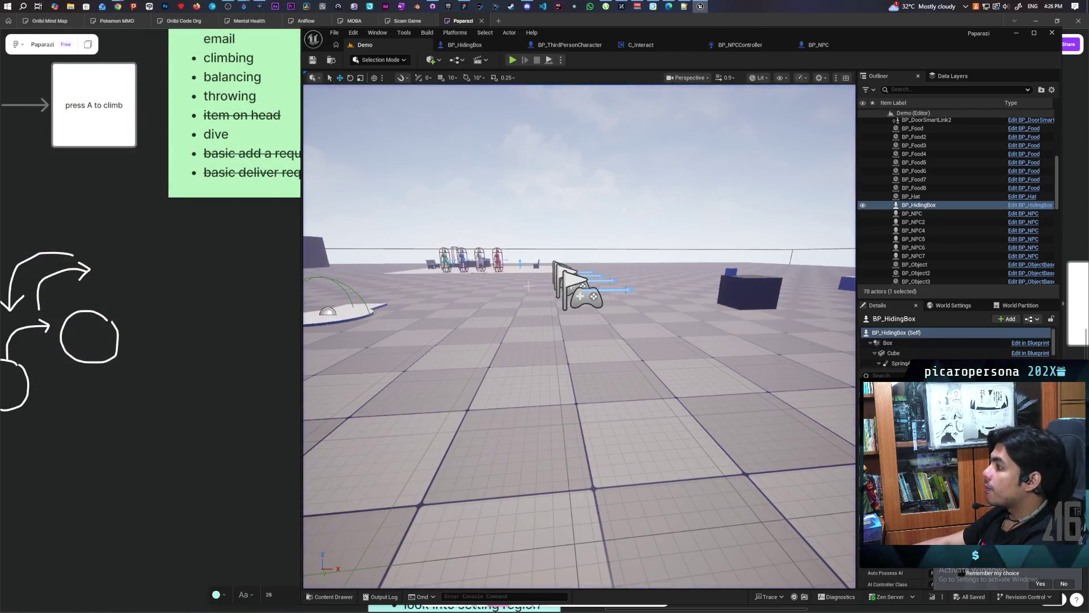
# Step: Raise and tilt the viewport camera into an overhead view of the whole Demo level
pyautogui.moveTo(477, 171)
pyautogui.mouseDown()
pyautogui.moveTo(838, 413)
pyautogui.moveTo(749, 363)
pyautogui.mouseUp()
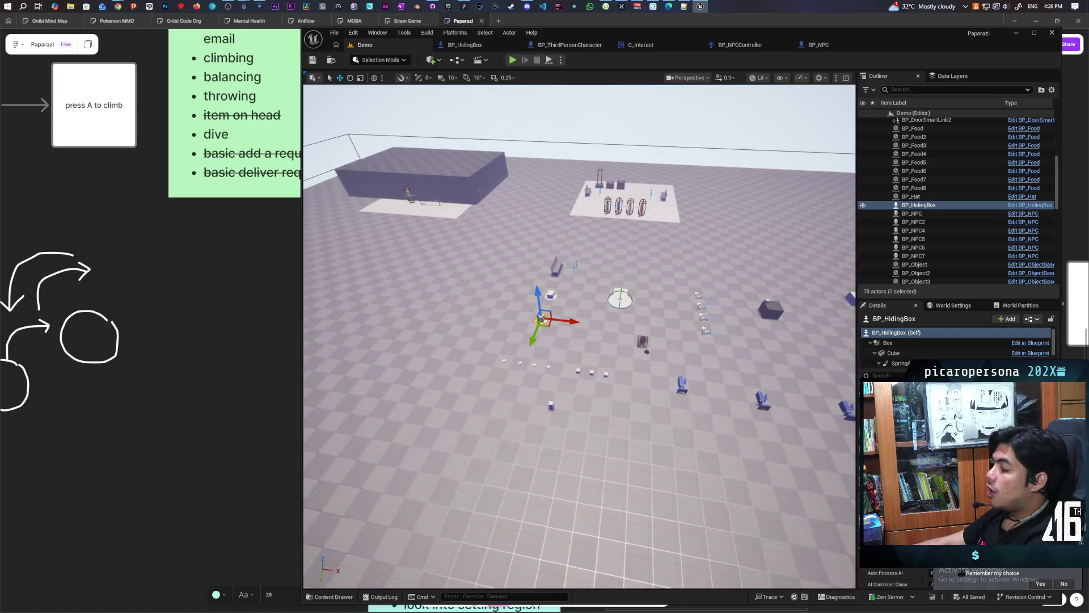
pyautogui.moveTo(579, 340)
pyautogui.mouseDown()
pyautogui.moveTo(578, 261)
pyautogui.moveTo(579, 318)
pyautogui.mouseUp()
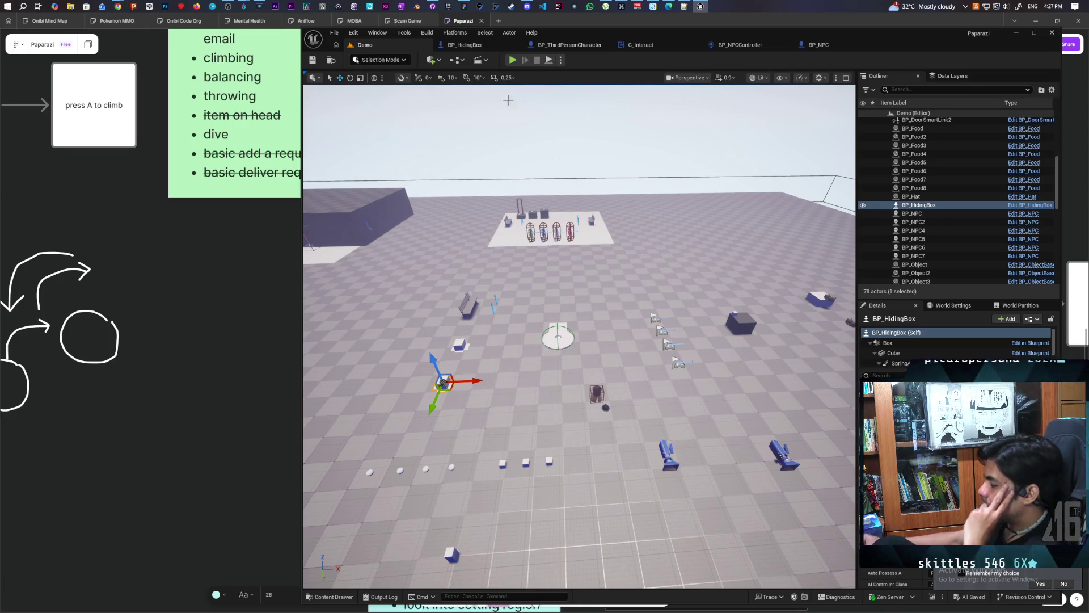
# Step: Fly the viewport across the level with WASD back toward the hiding box
pyautogui.press('f')
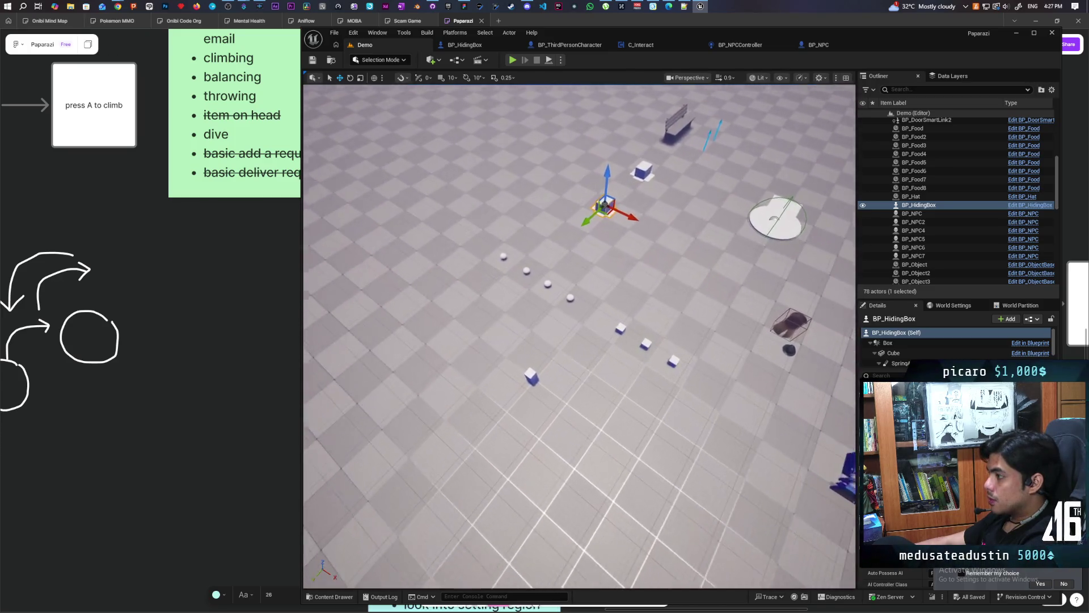
pyautogui.press('s')
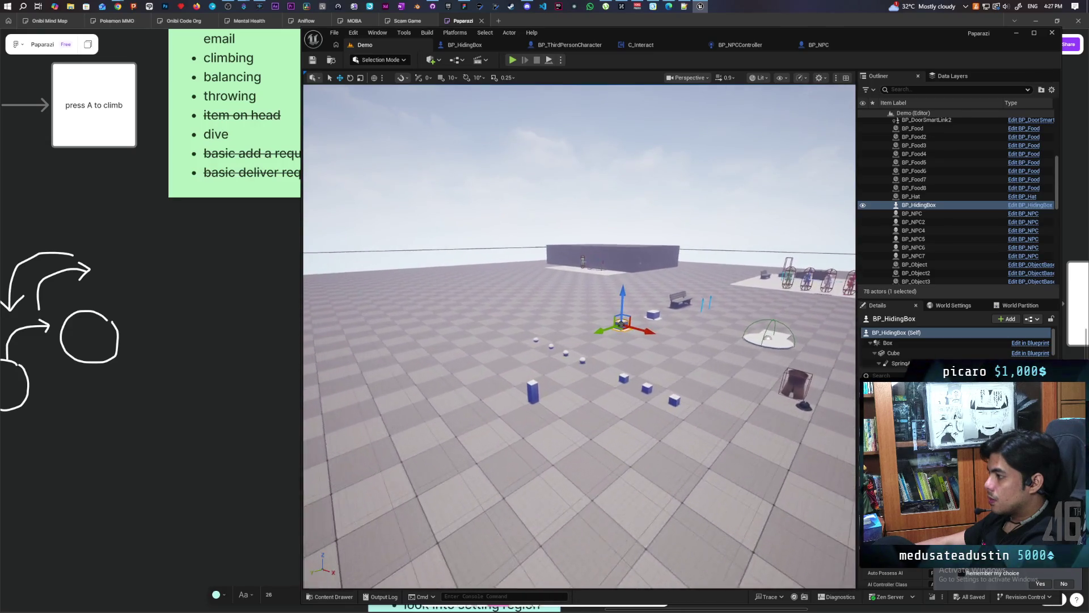
pyautogui.press('s')
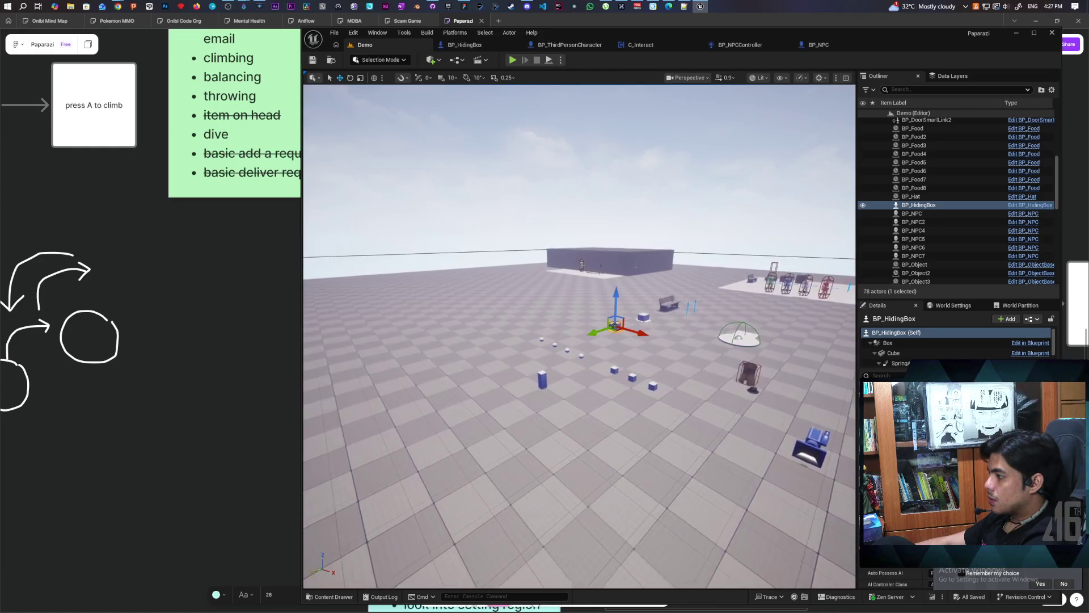
pyautogui.press('w')
pyautogui.press('s')
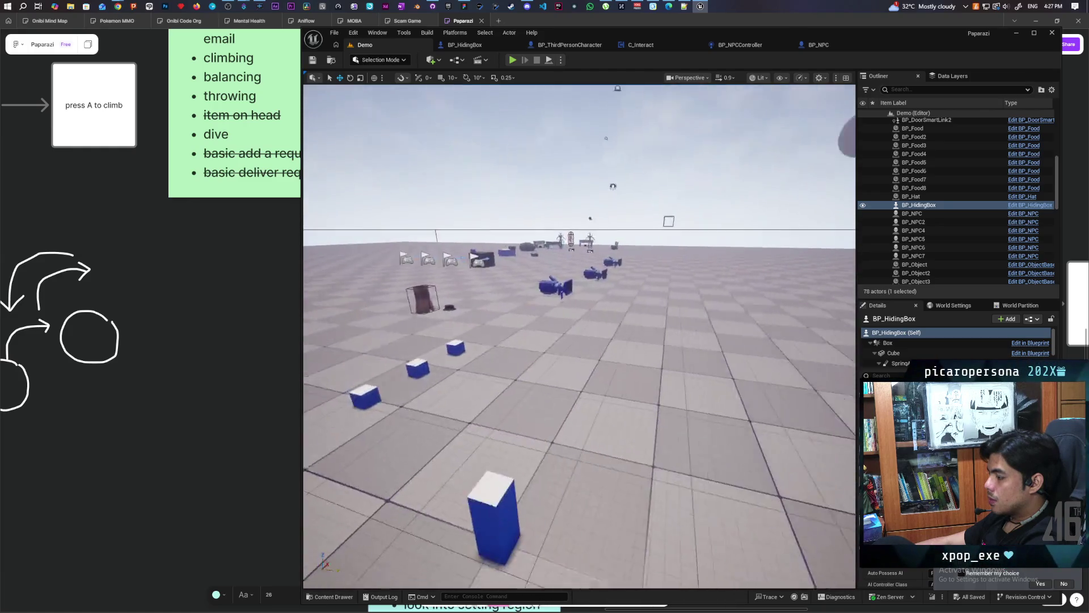
pyautogui.press('s')
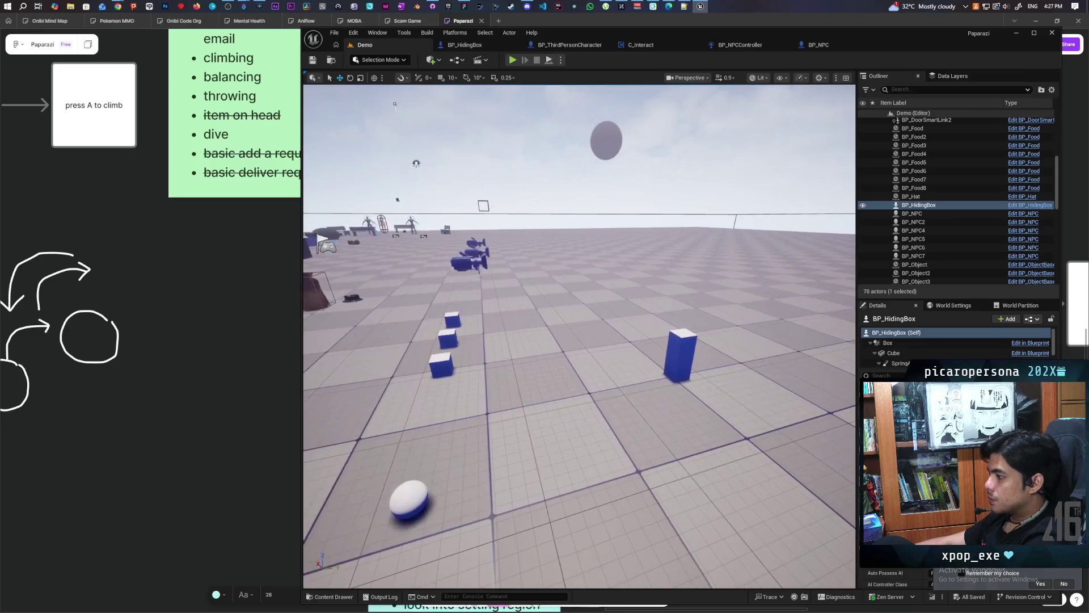
pyautogui.press('s')
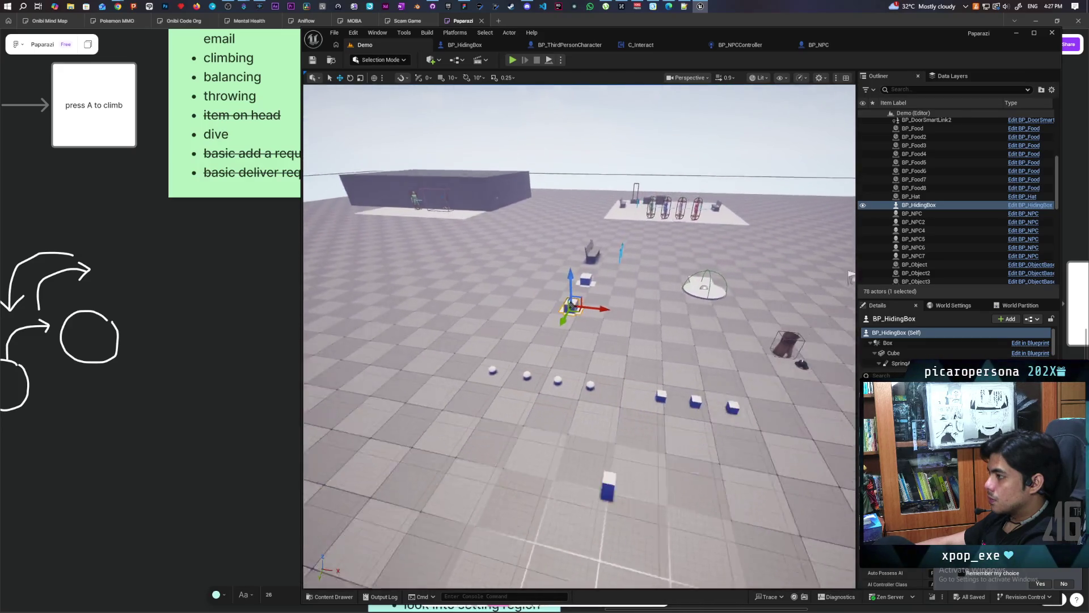
pyautogui.press('w')
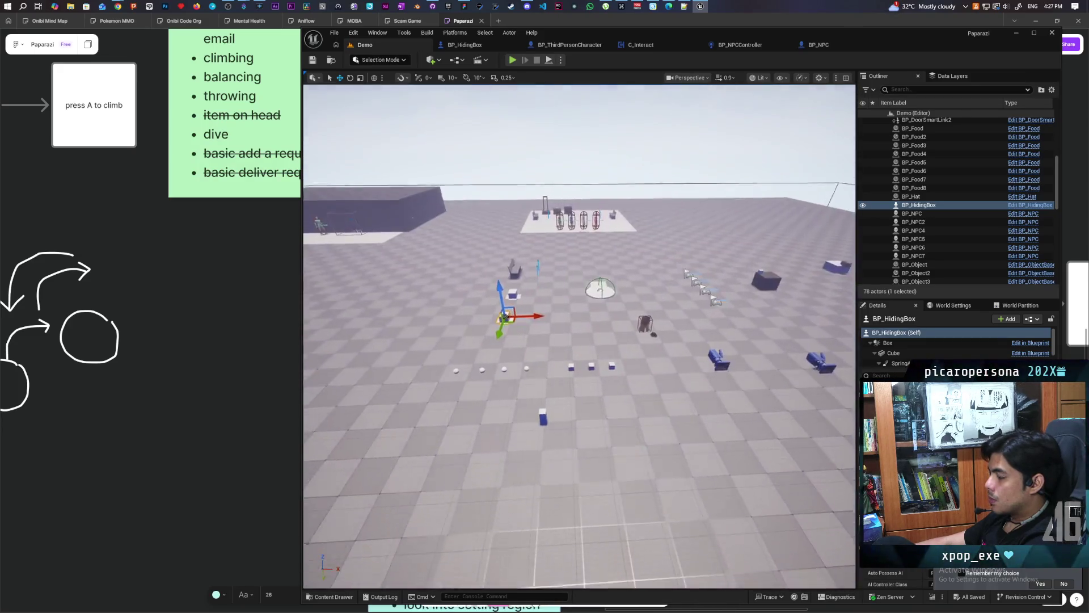
pyautogui.press('w')
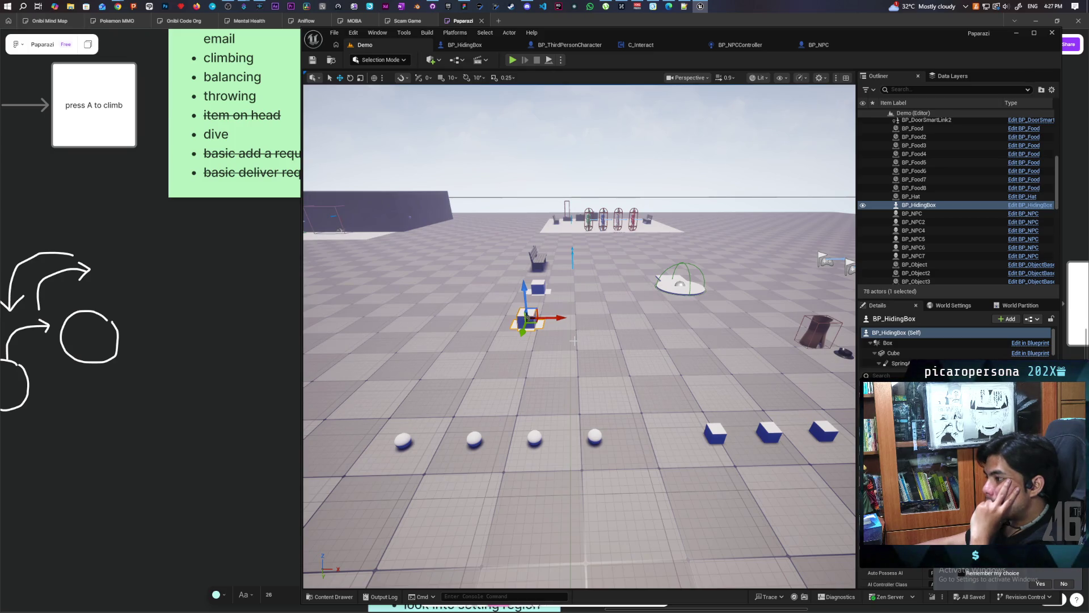
# Step: Zoom in and orbit to view BP_HidingBox, the second cube and bench from the other side
pyautogui.scroll(10, 980, 254)
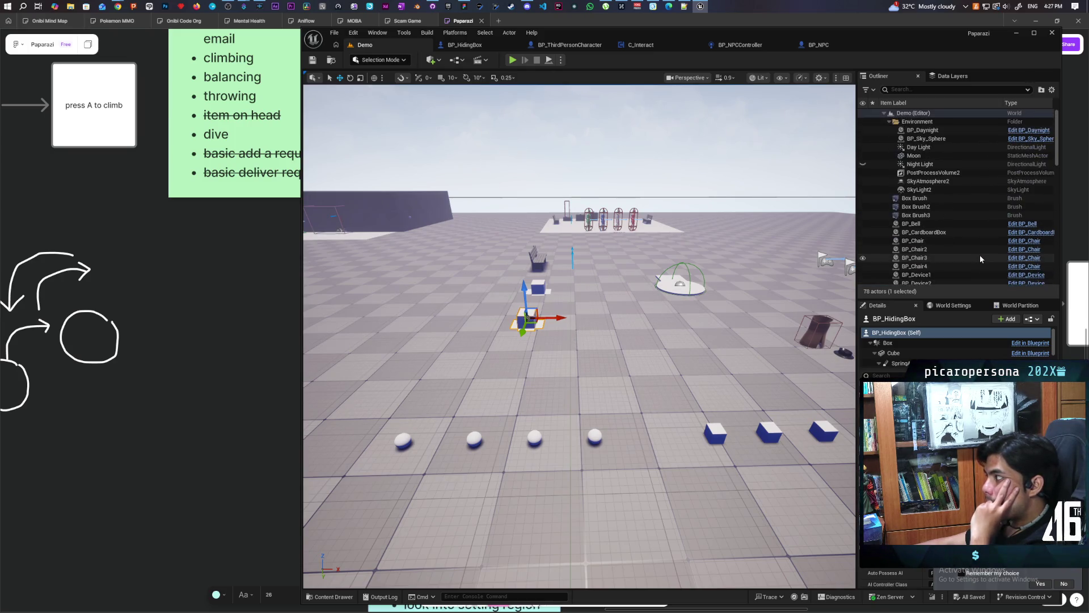
pyautogui.moveTo(579, 340); pyautogui.dragTo(431, 340)
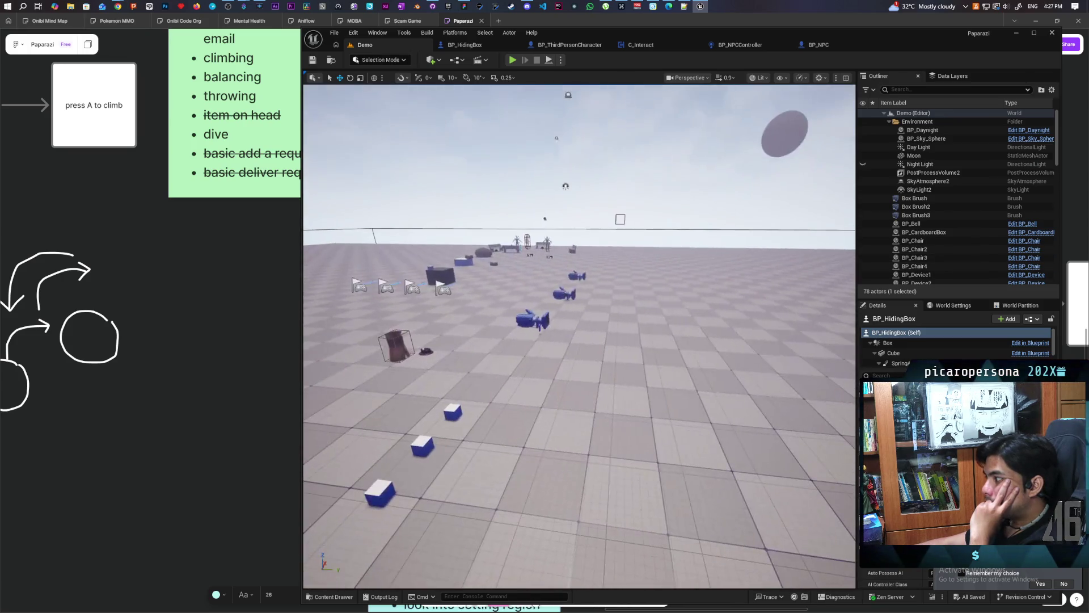
pyautogui.moveTo(507, 233); pyautogui.dragTo(508, 352)
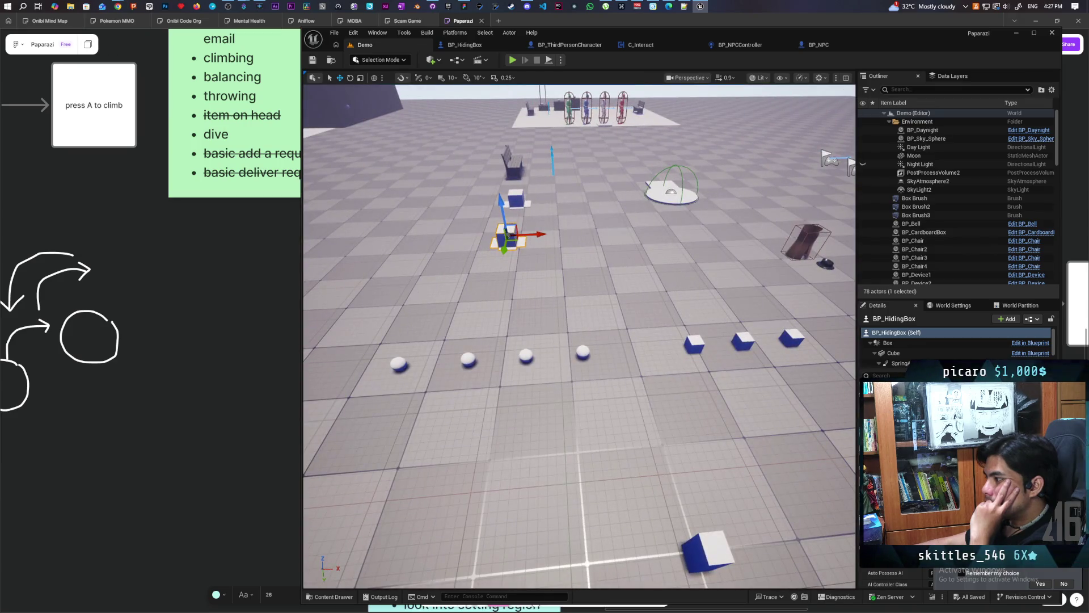
pyautogui.moveTo(508, 233)
pyautogui.mouseDown()
pyautogui.moveTo(508, 170)
pyautogui.moveTo(508, 256)
pyautogui.moveTo(507, 210)
pyautogui.moveTo(507, 239)
pyautogui.mouseUp()
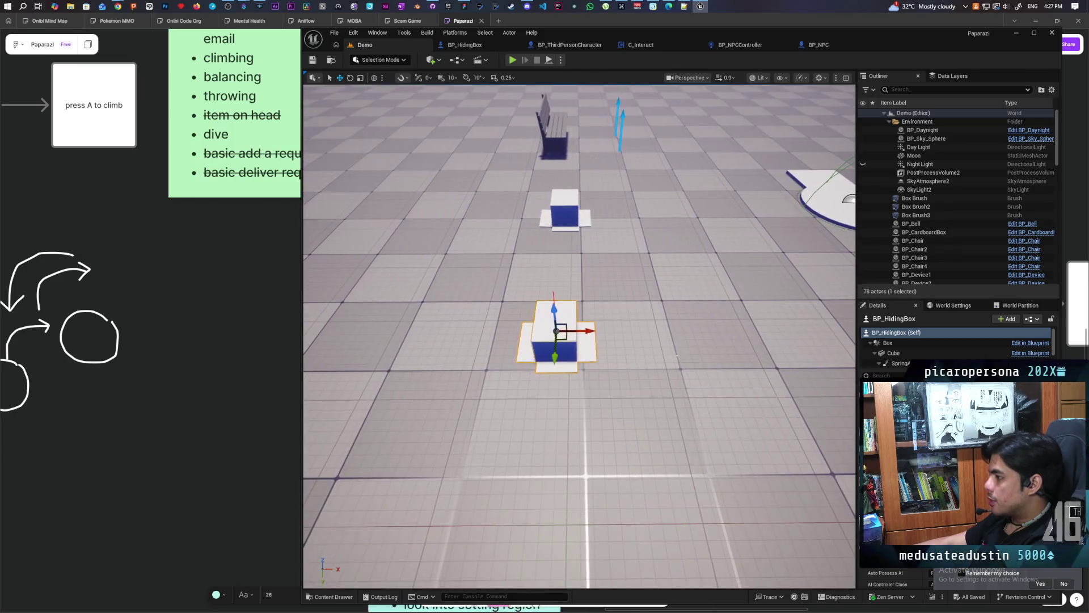
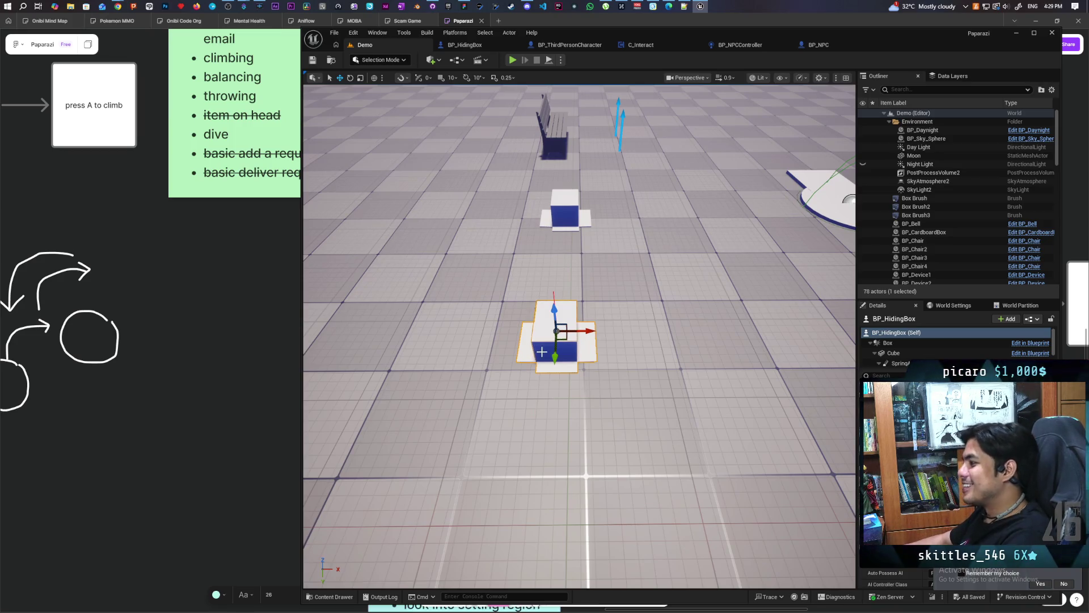
# Step: Pull the view back over the Demo level and launch a multiplayer playtest with Alt+P
pyautogui.moveTo(579, 335)
pyautogui.mouseDown()
pyautogui.moveTo(534, 346)
pyautogui.moveTo(499, 334)
pyautogui.moveTo(477, 360)
pyautogui.moveTo(488, 346)
pyautogui.mouseUp()
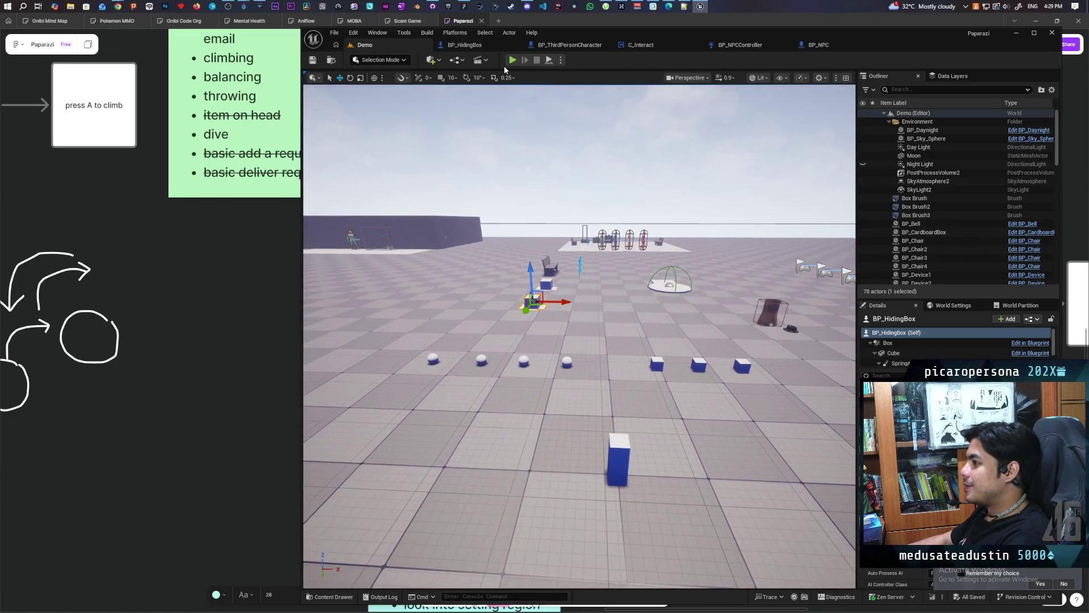
pyautogui.hotkey('alt', 'p')
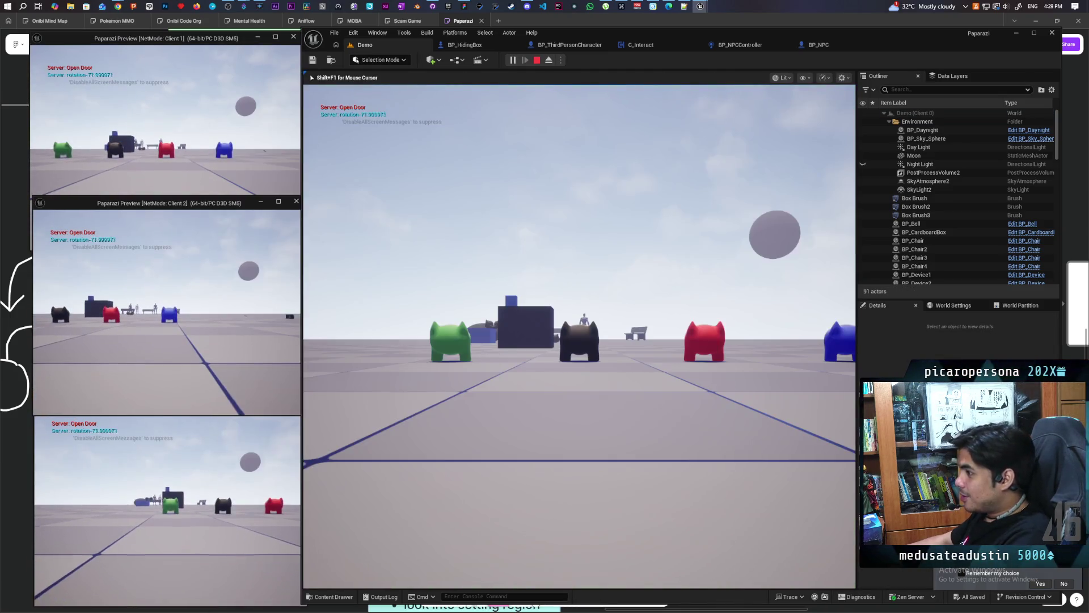
# Step: Swing the camera behind the player and walk to the blue box in front of the NPC
pyautogui.press('w')
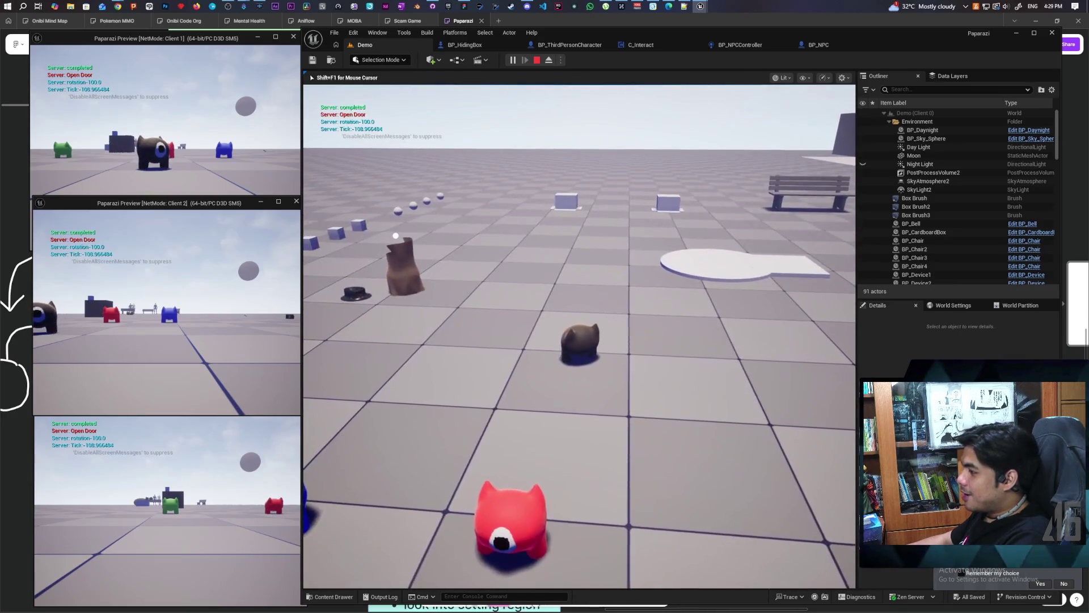
pyautogui.press('e')
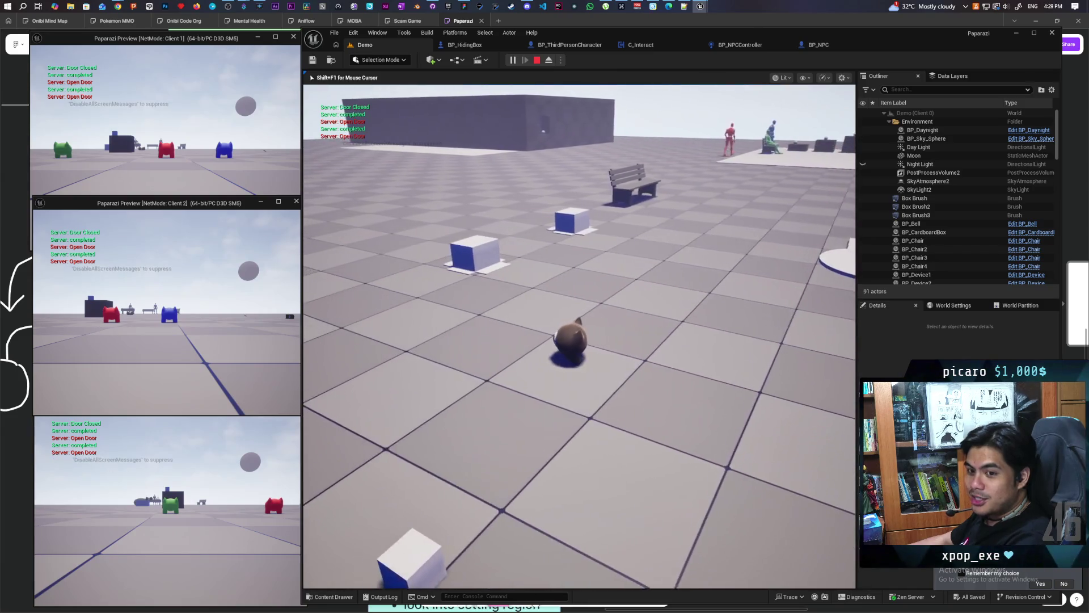
pyautogui.press('e')
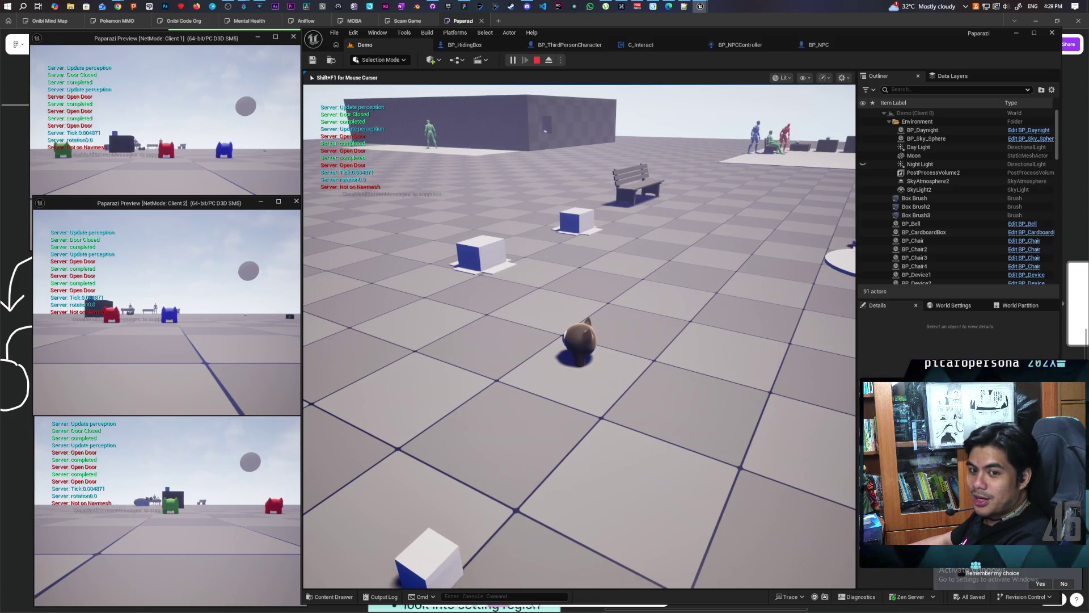
pyautogui.press('e')
pyautogui.press('w')
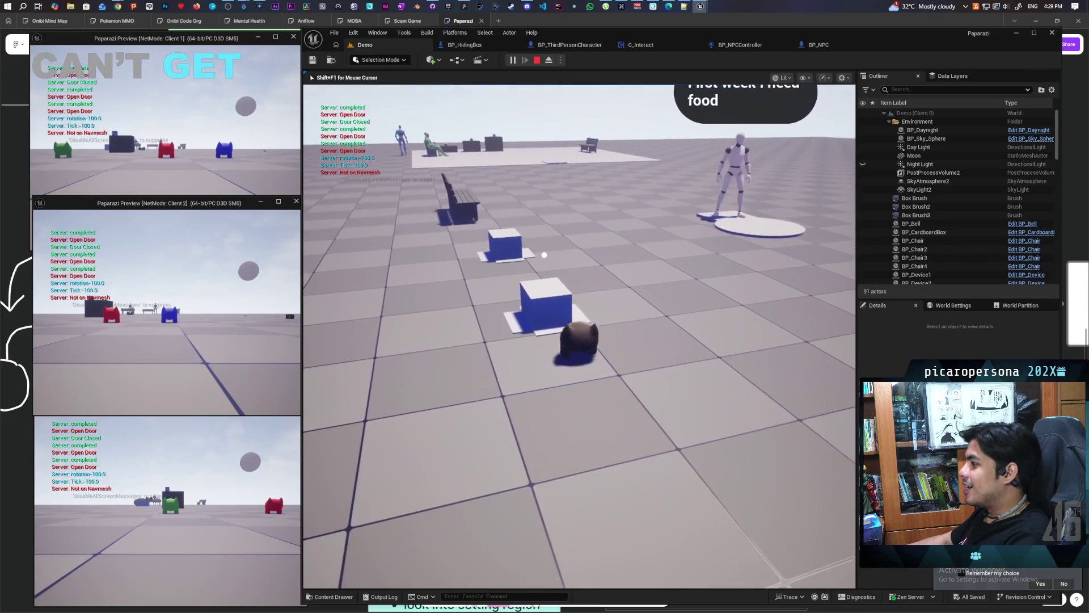
pyautogui.press('w')
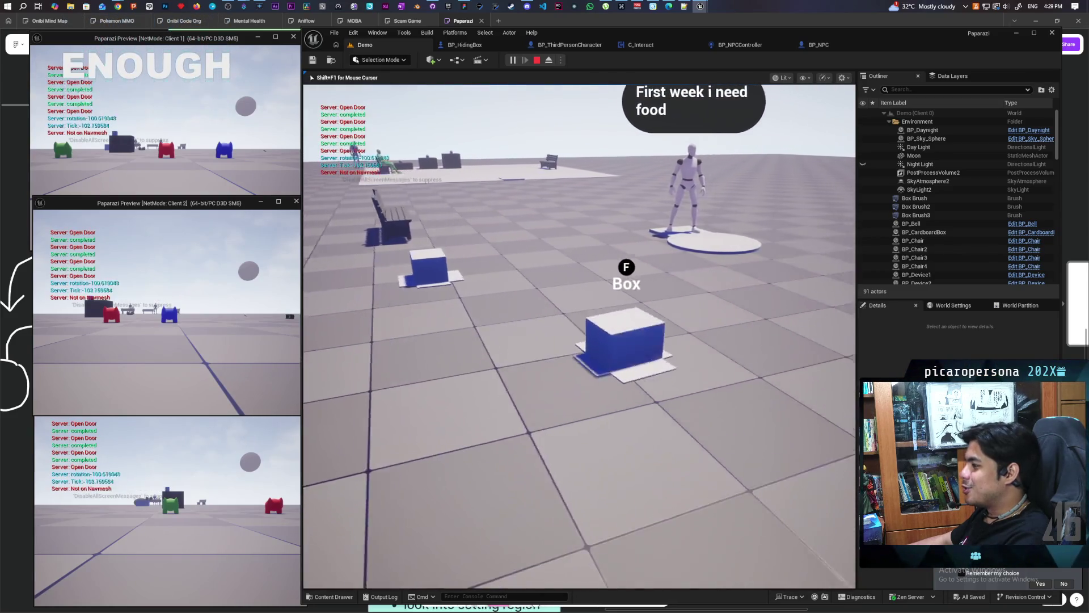
pyautogui.press('s')
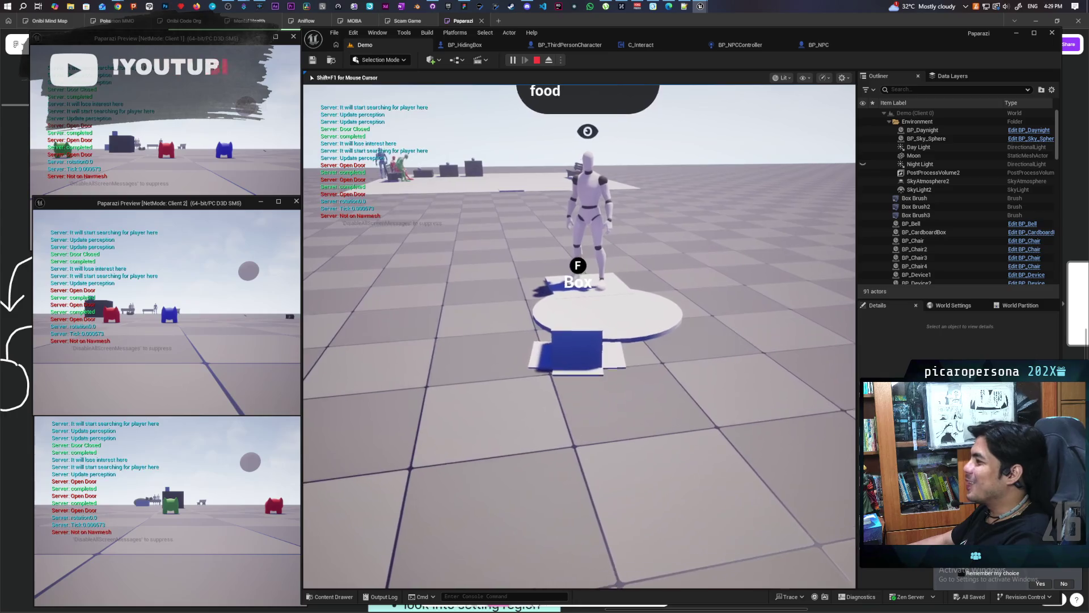
pyautogui.press('w')
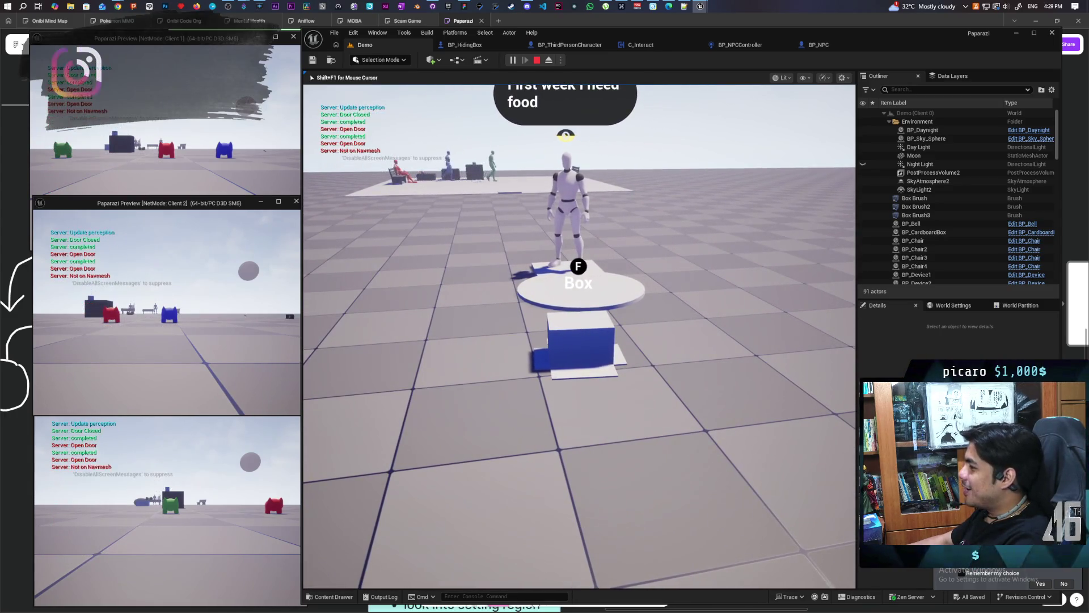
# Step: Nudge the player back and forth to line up beside the hiding box
pyautogui.press('s')
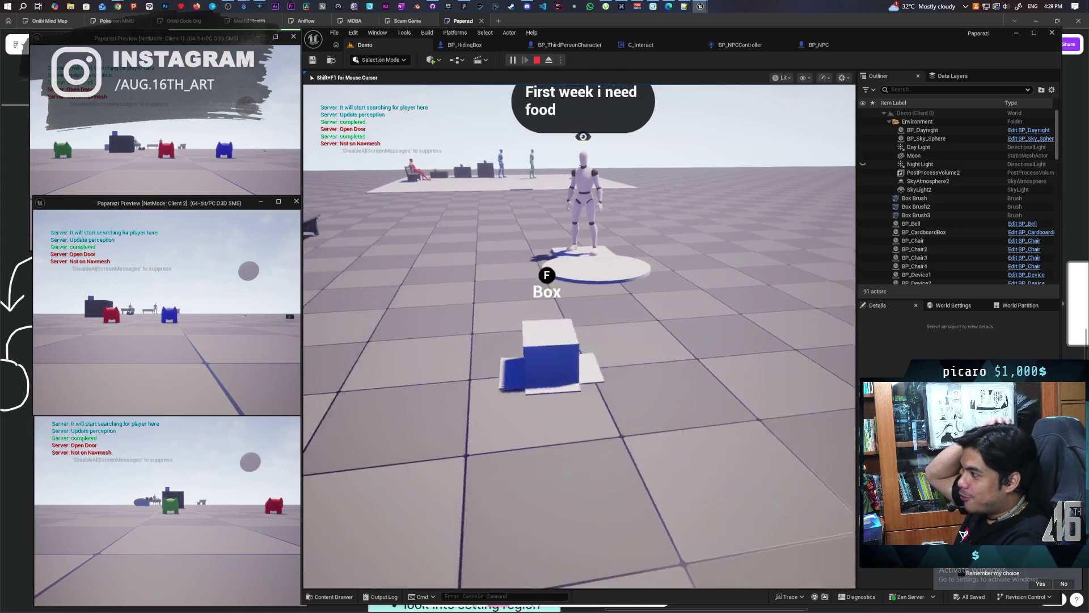
pyautogui.press('w')
pyautogui.press('s')
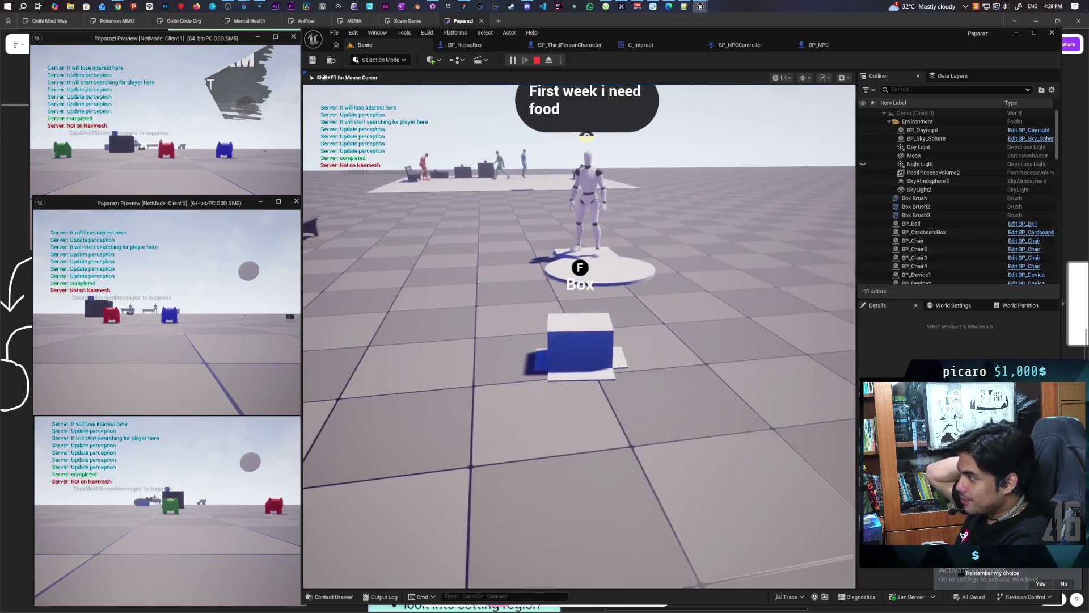
pyautogui.press('w')
pyautogui.press('s')
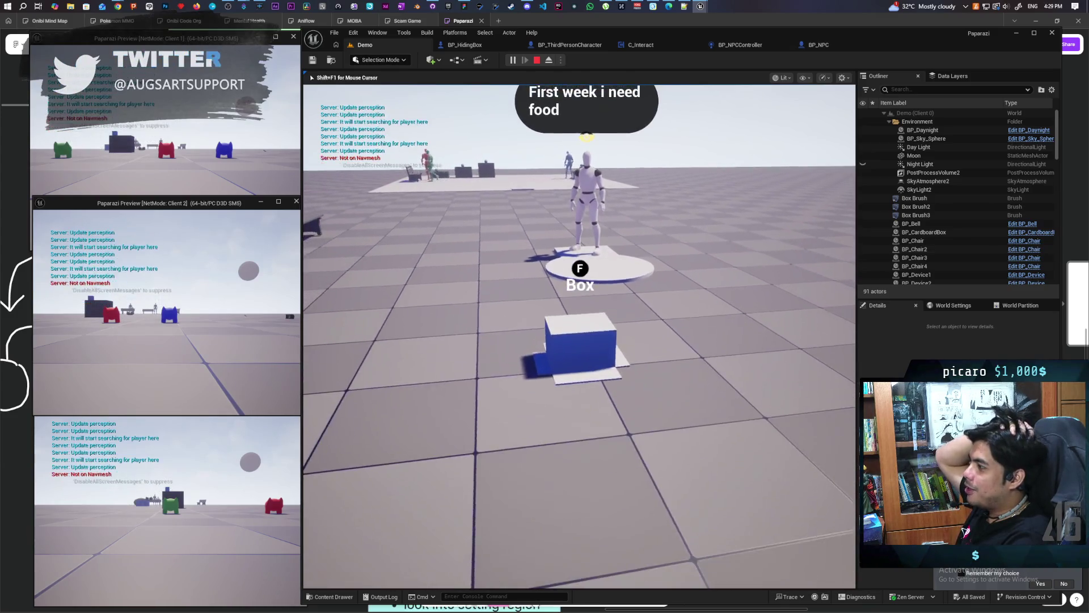
pyautogui.press('w')
pyautogui.press('s')
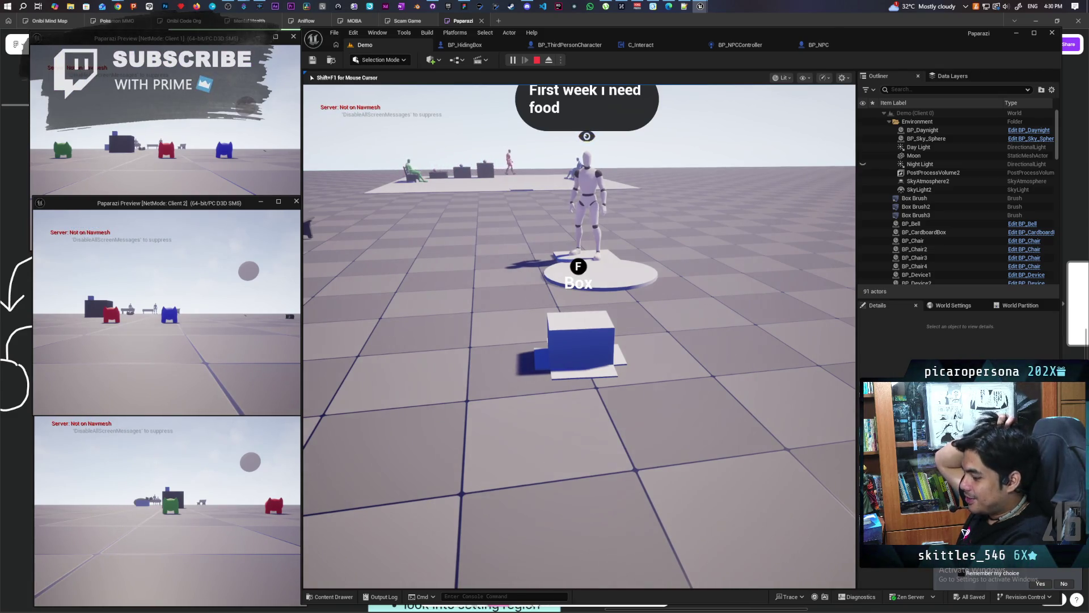
# Step: Climb out of the hiding box, hop off, and walk back up beside it
pyautogui.press('f')
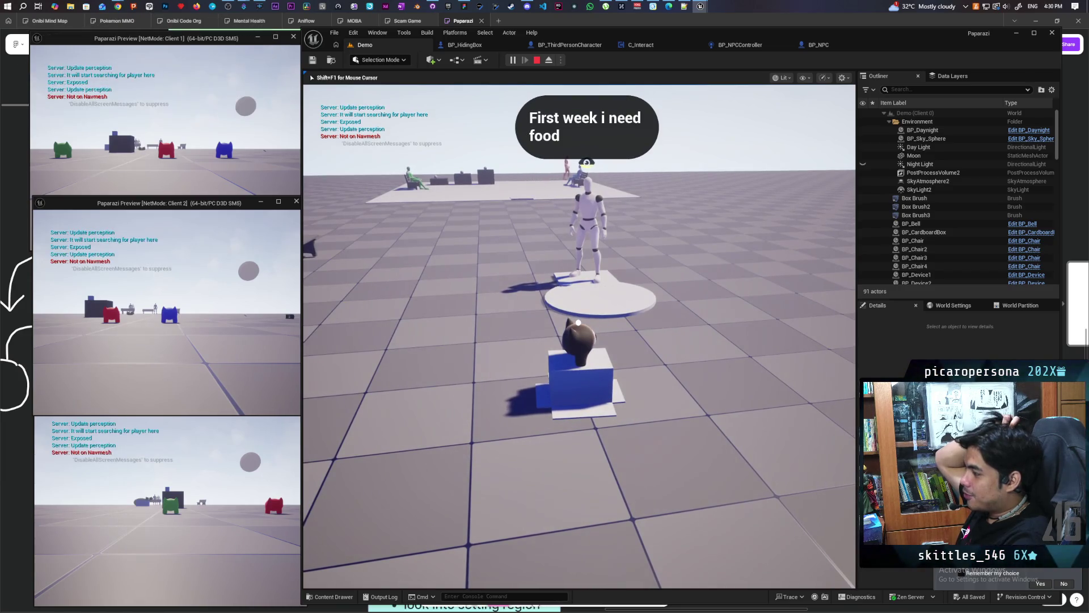
pyautogui.press('s')
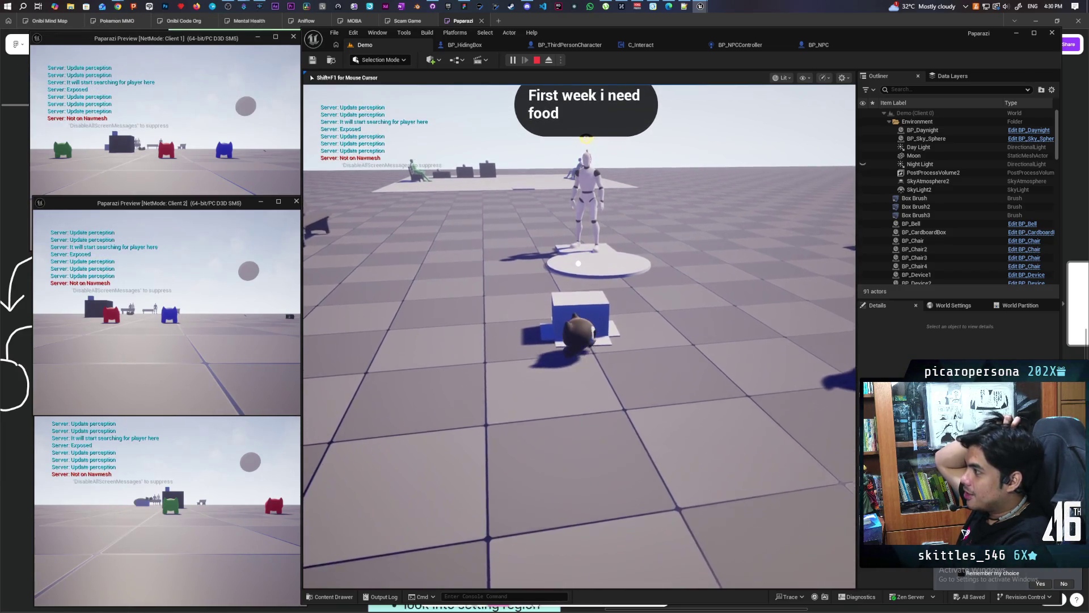
pyautogui.press('s')
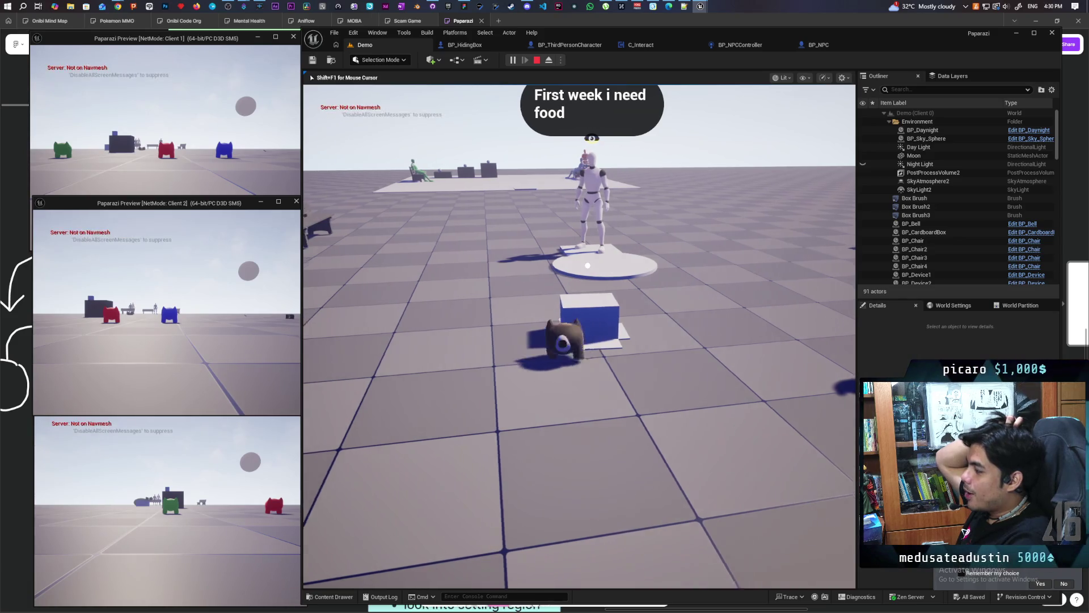
pyautogui.press('w')
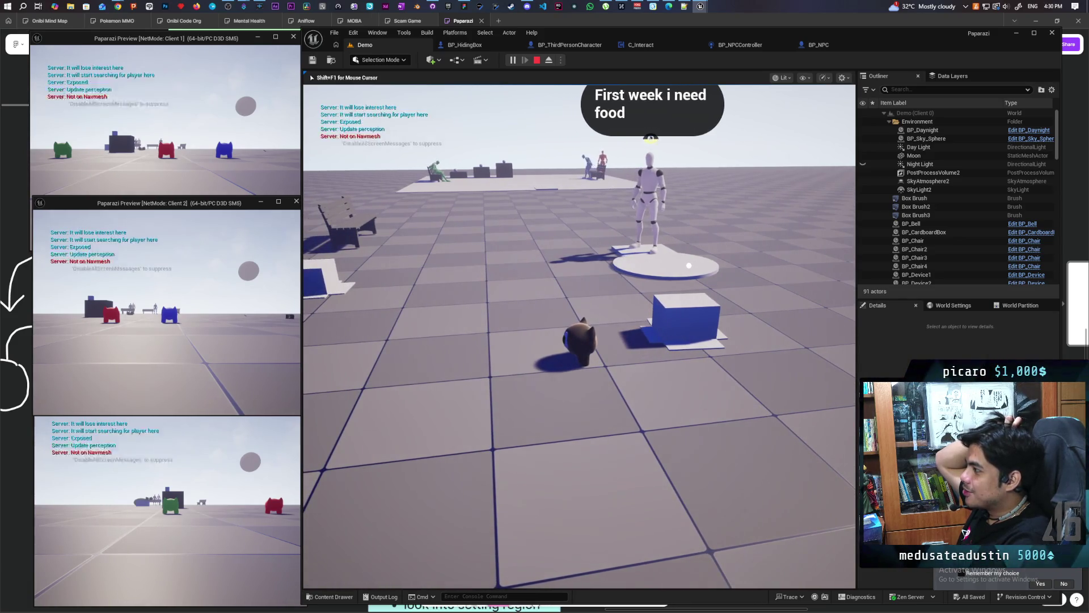
pyautogui.press('w')
pyautogui.press('w')
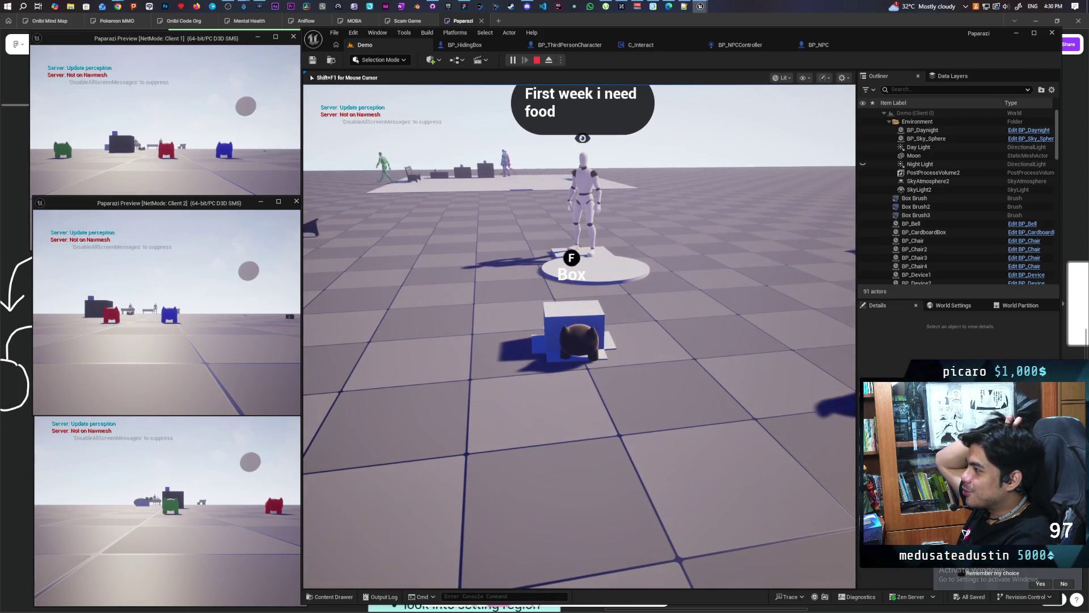
# Step: Hide inside the blue box and move it back, forward and left near the NPC
pyautogui.press('f')
pyautogui.press('s')
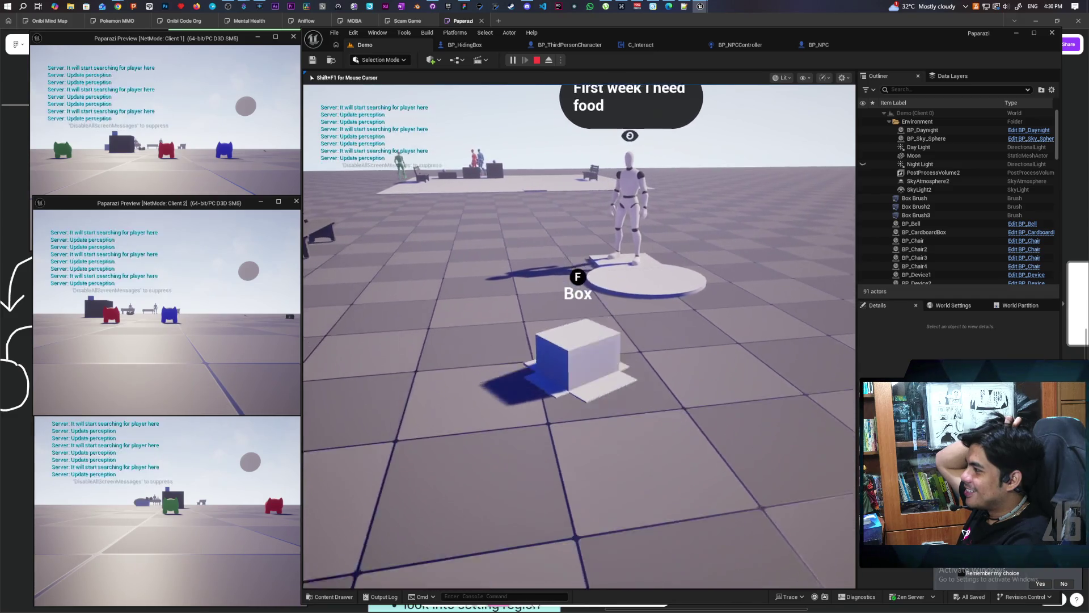
pyautogui.press('w')
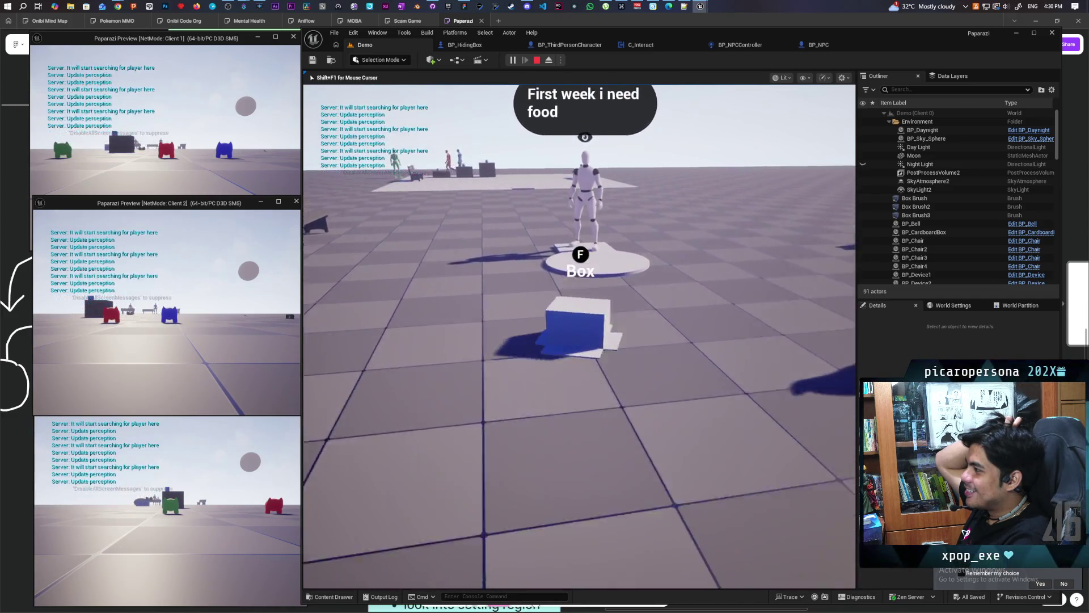
pyautogui.press('a')
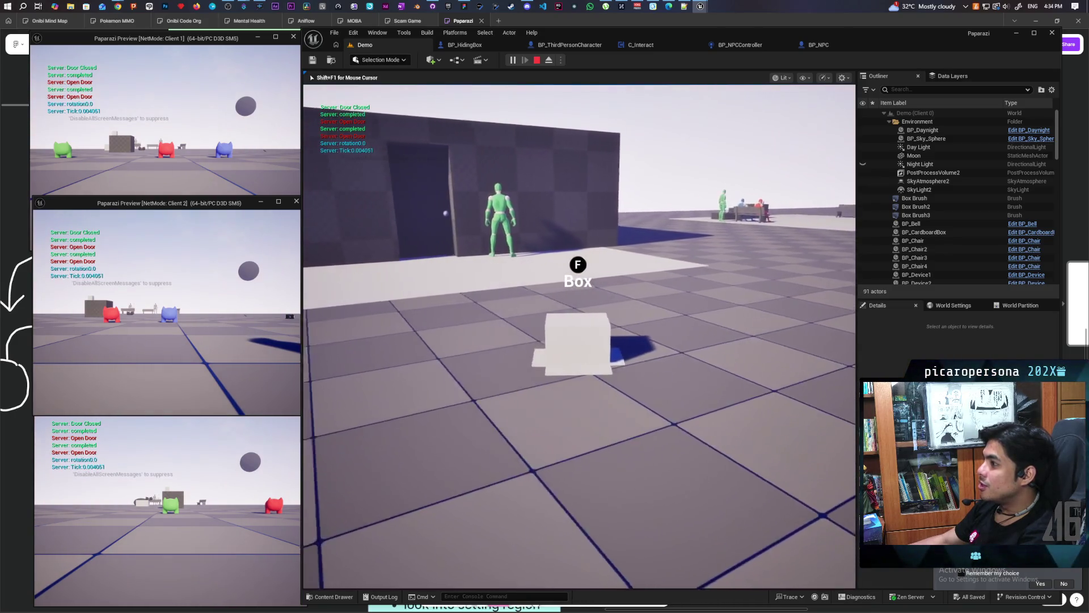
# Step: Climb out of the hiding box and walk through the dark doorway into the room
pyautogui.press('f')
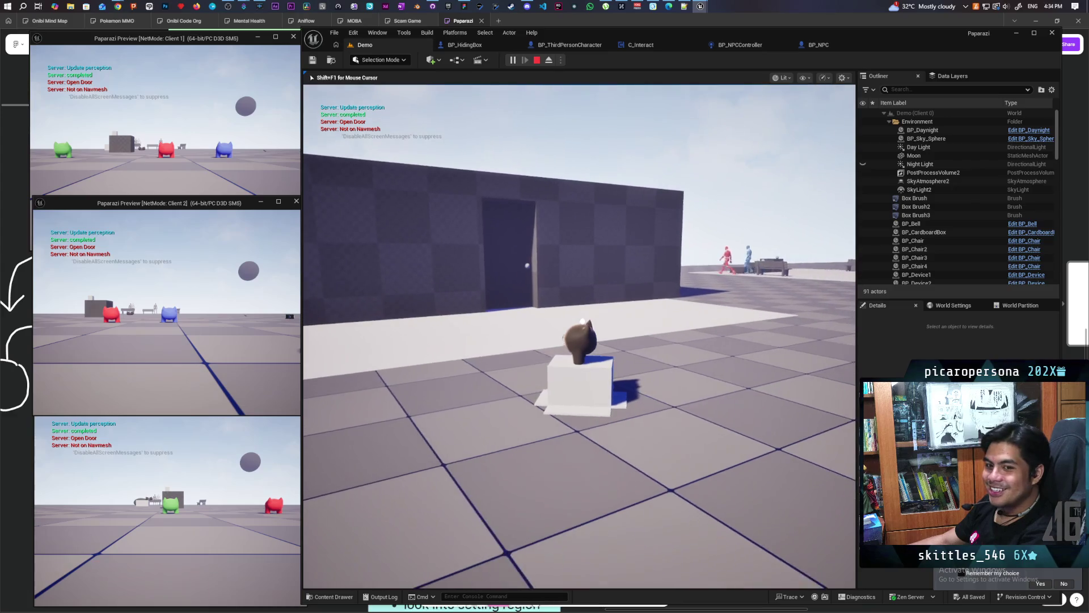
pyautogui.press('w')
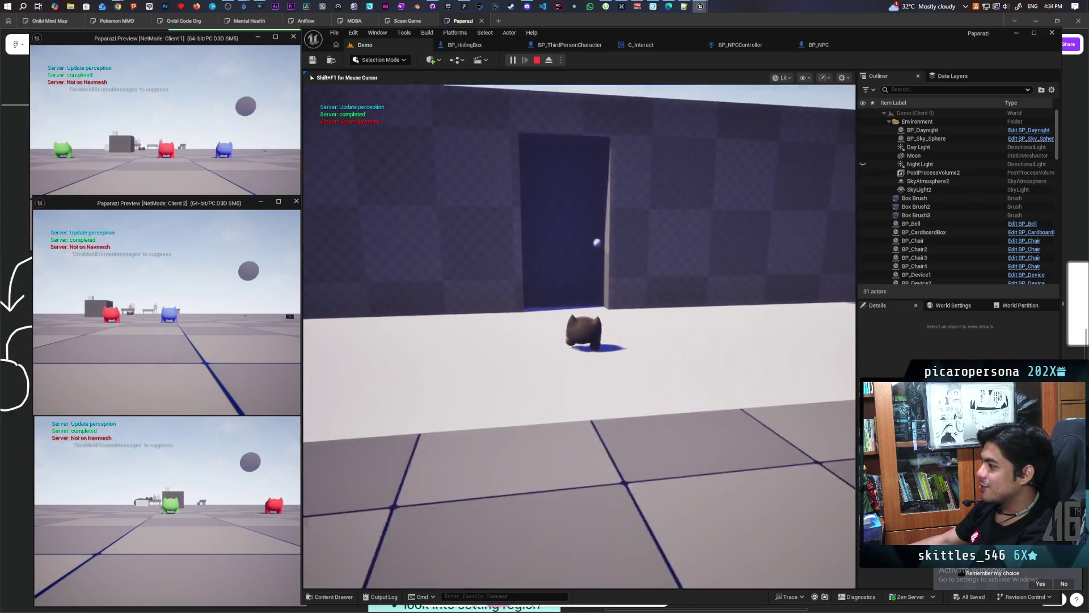
pyautogui.press('w')
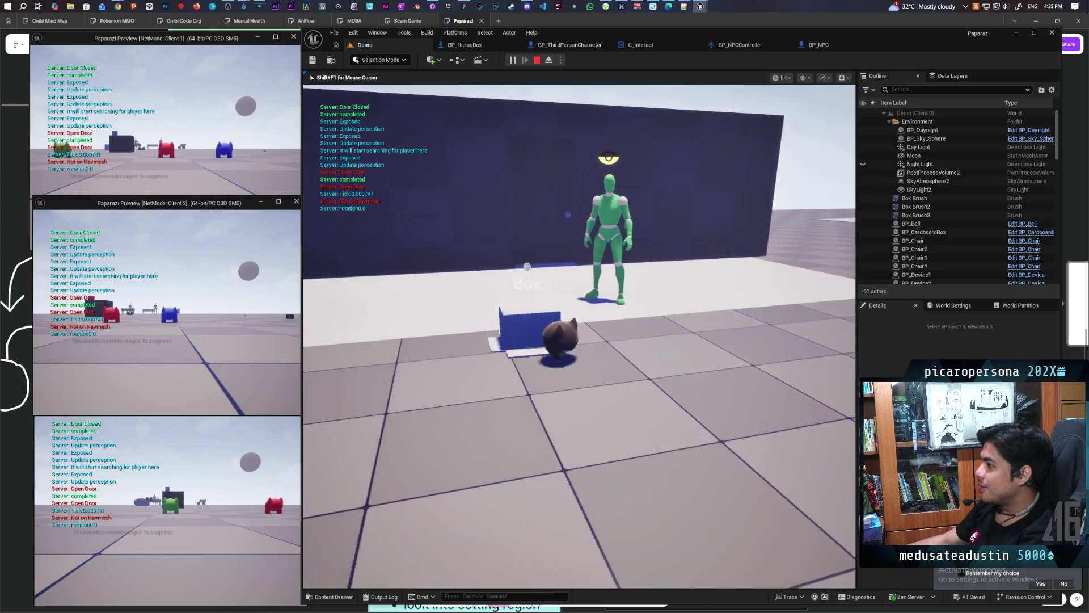
# Step: Walk the cat up to the cardboard box, step away, then return in front of it
pyautogui.press('w')
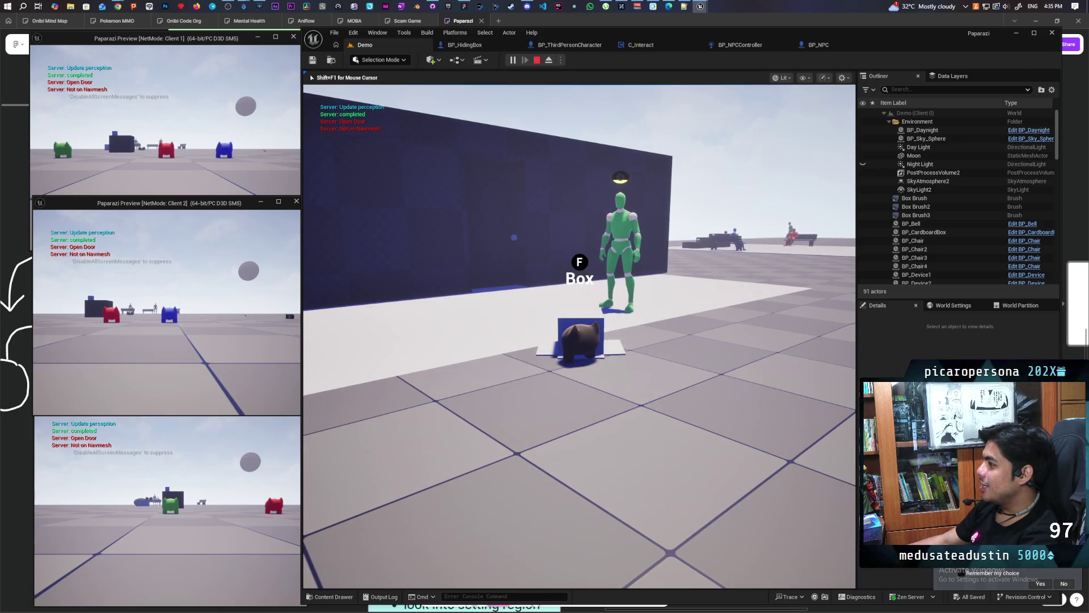
pyautogui.press('f')
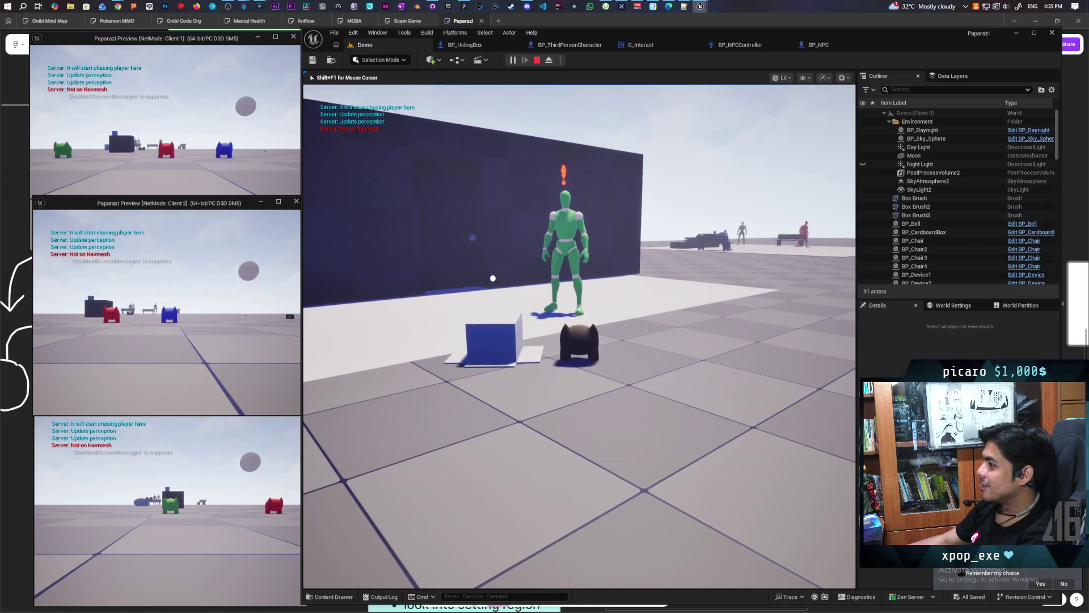
pyautogui.press('a')
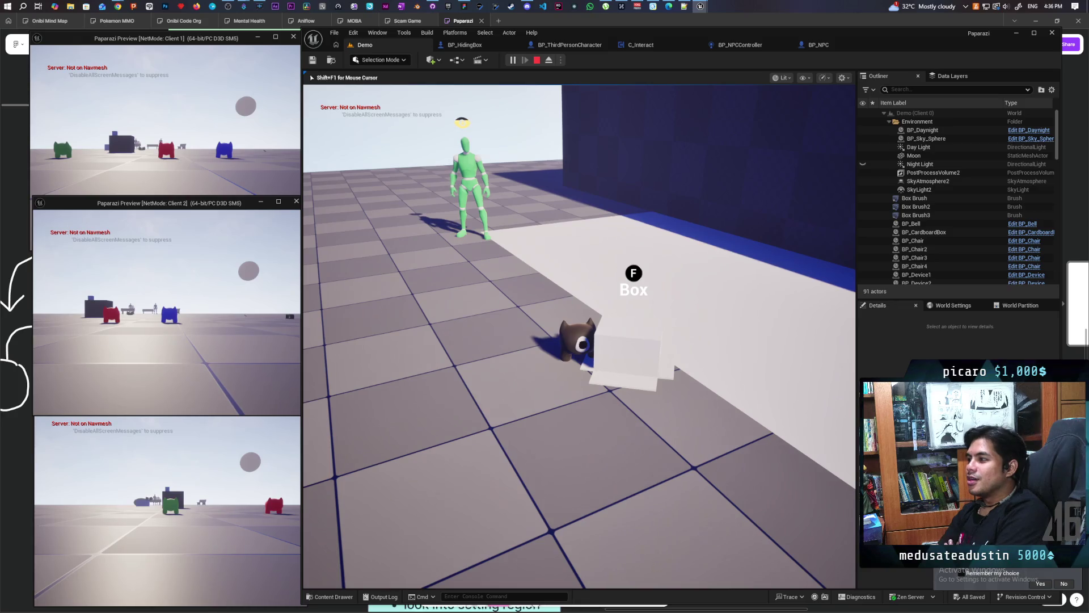
# Step: Leave the hiding box, face the wall, then walk toward the NPC to get spotted
pyautogui.press('w')
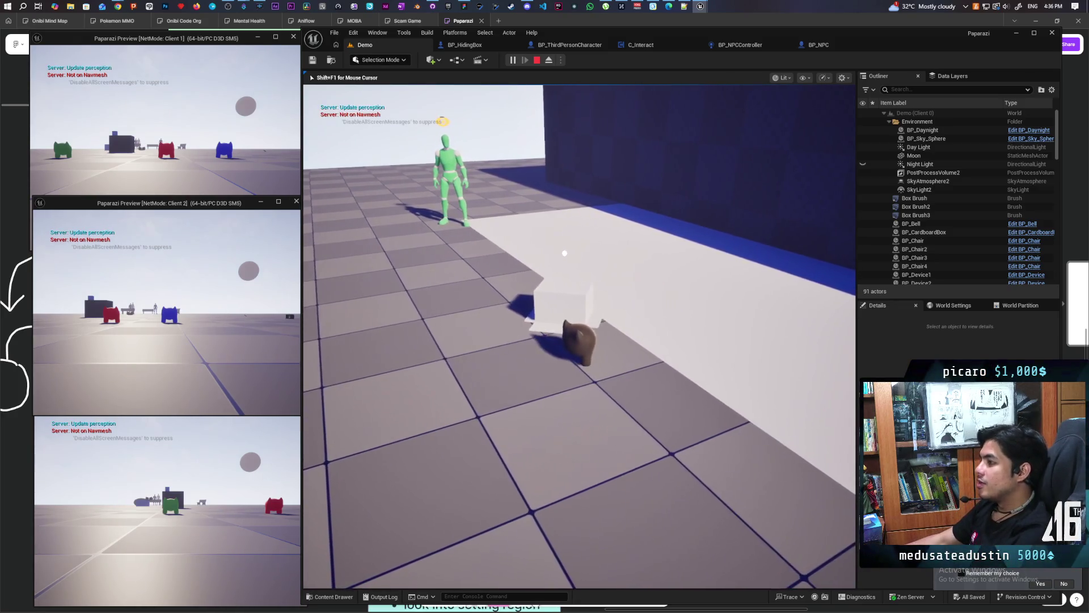
pyautogui.press('w')
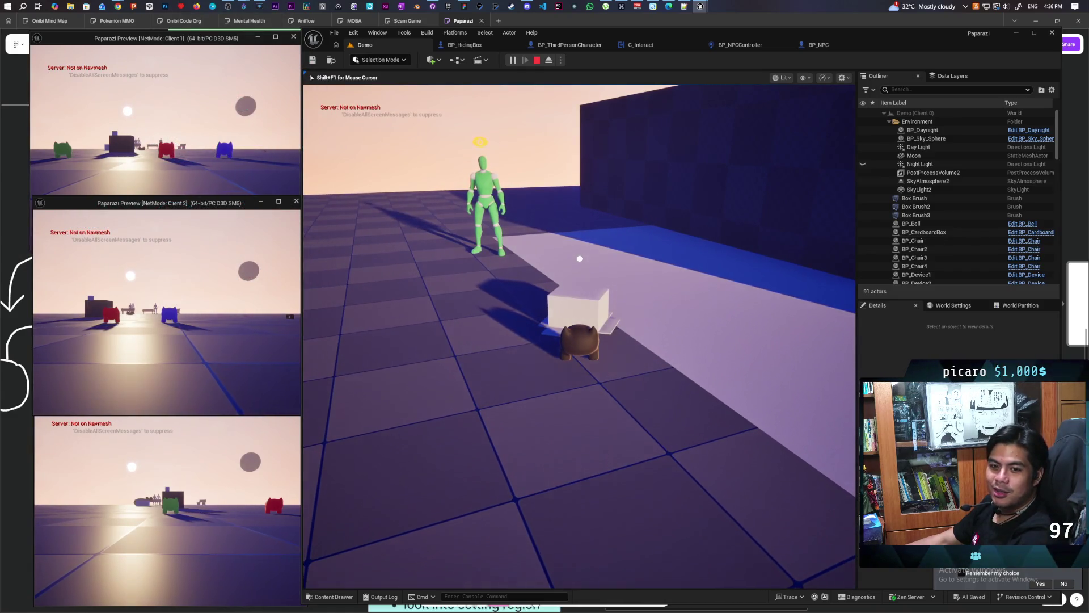
pyautogui.press('w')
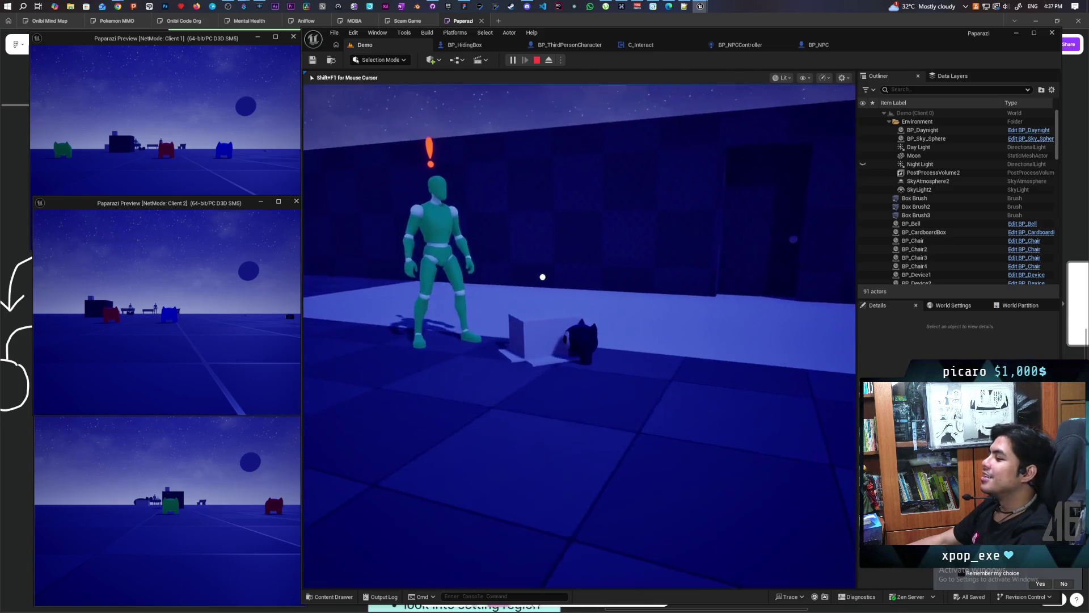
# Step: Hide inside the box and look across the wall, open floor and NPC platform
pyautogui.press('f')
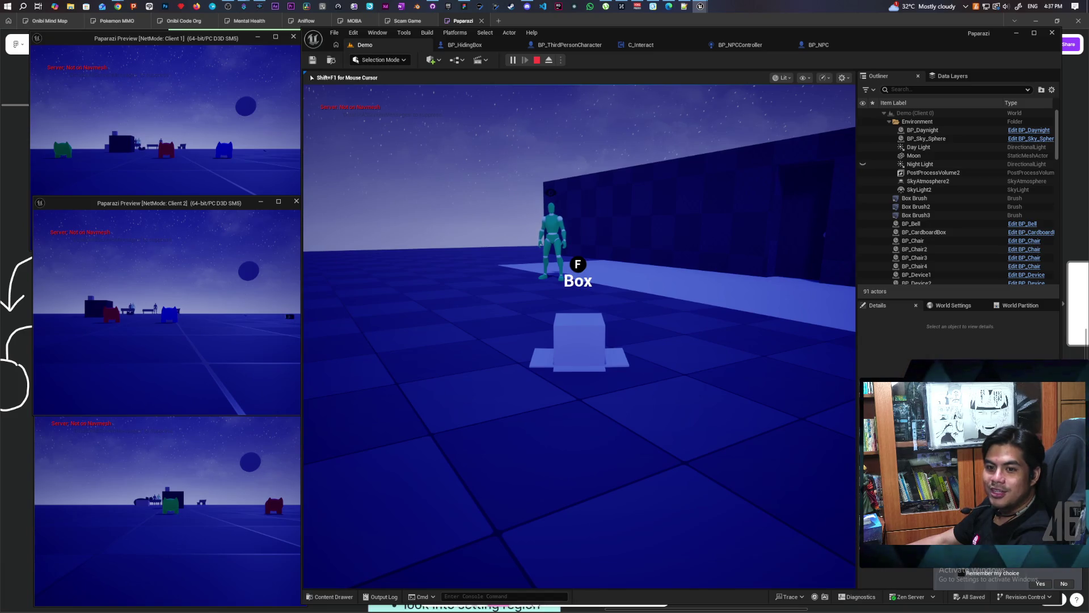
pyautogui.press('w')
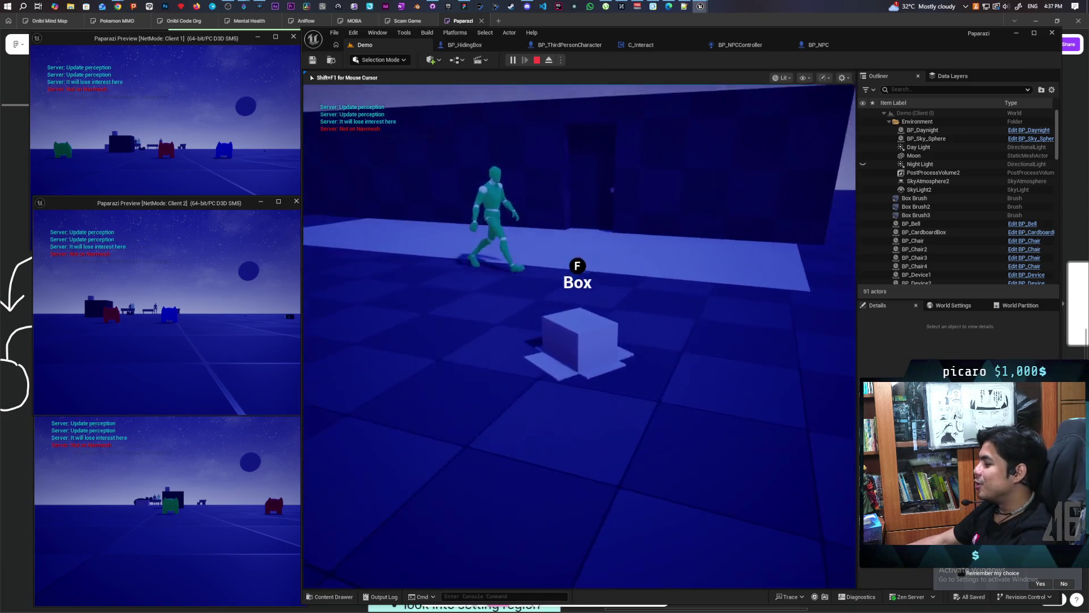
pyautogui.press('f')
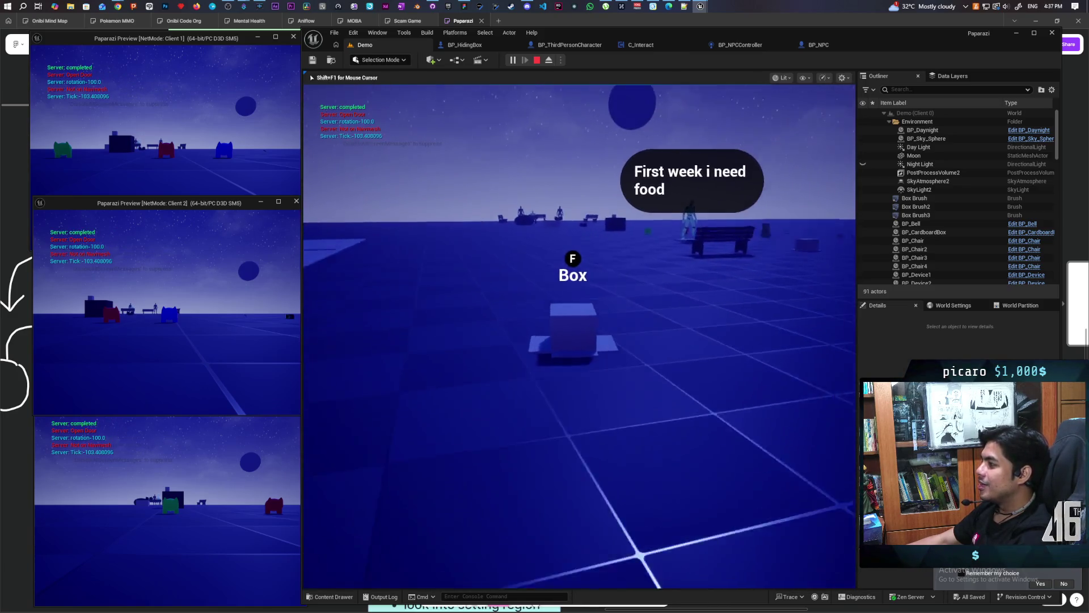
pyautogui.press('f')
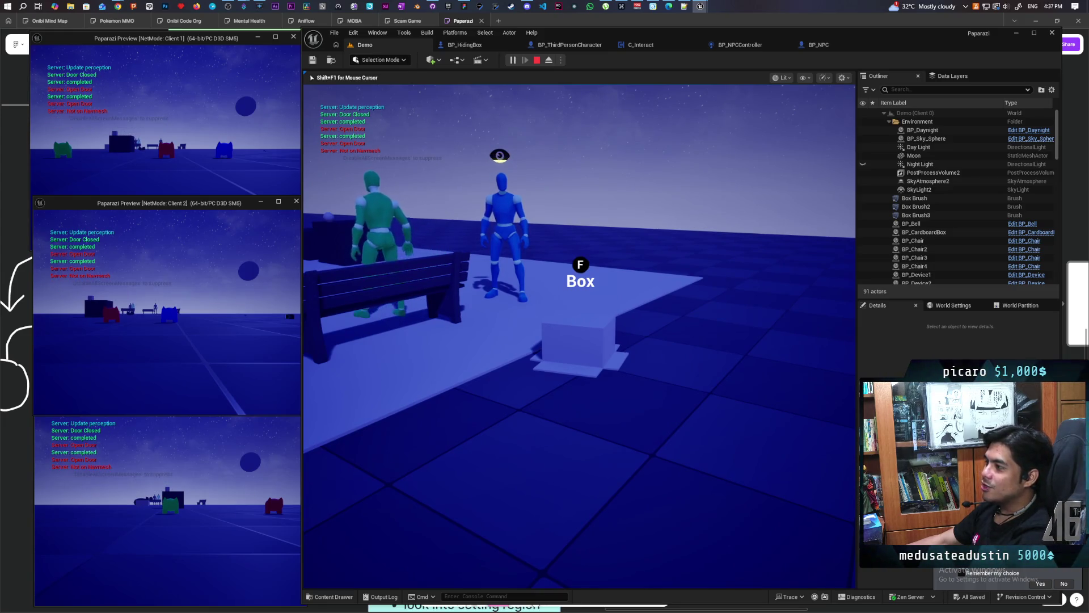
# Step: Slide the hidden box past the bench toward the NPCs, then stop the playtest with Esc
pyautogui.press('a')
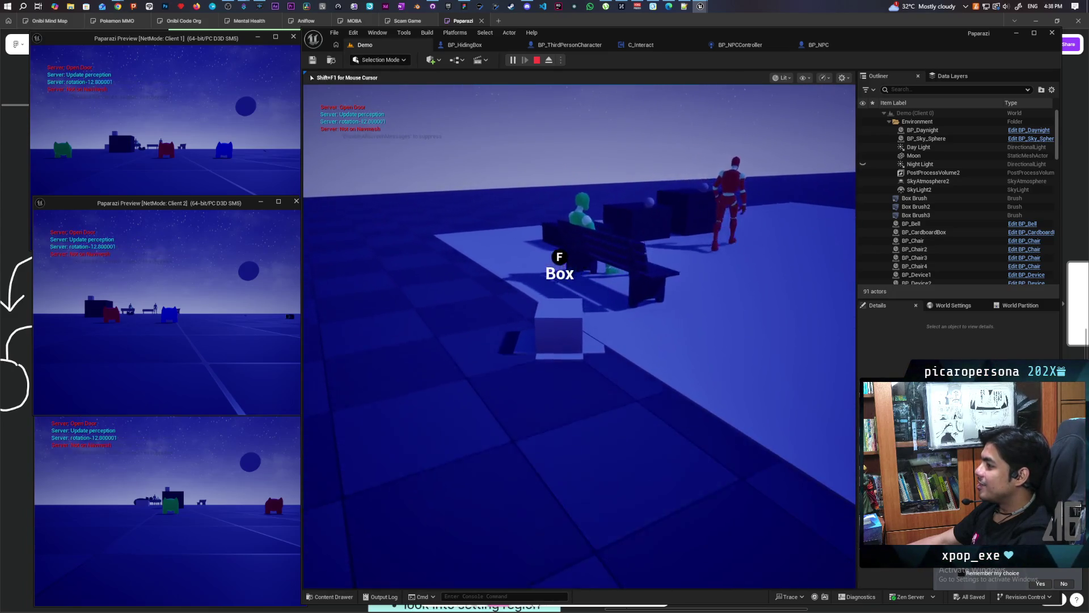
pyautogui.press('f')
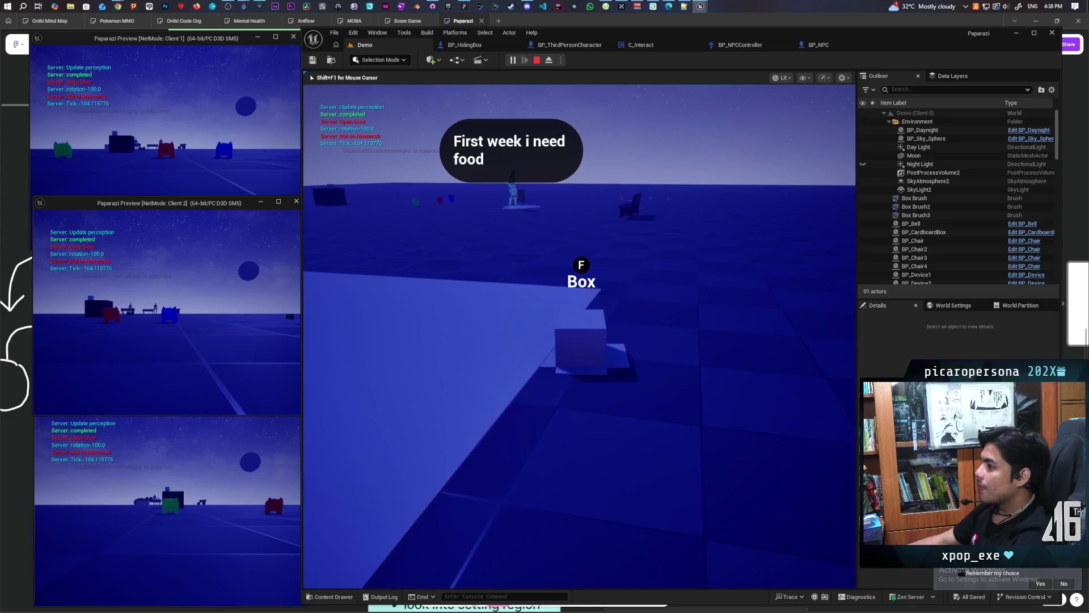
pyautogui.press('Escape')
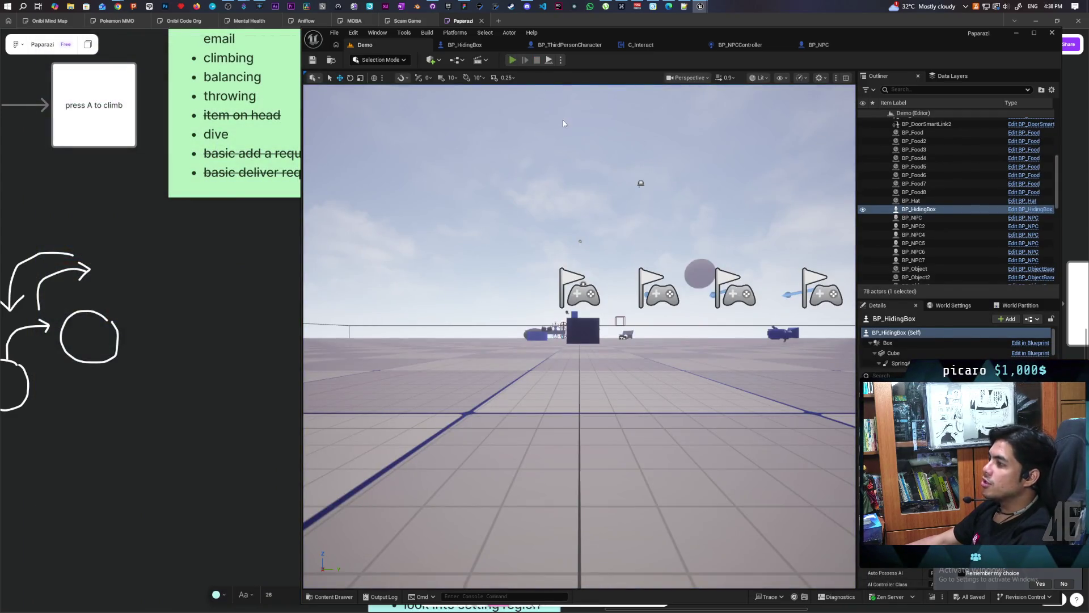
# Step: Relaunch the three-client playtest, take control in the game view, and run to a blue box to hide
pyautogui.hotkey('alt', 'p')
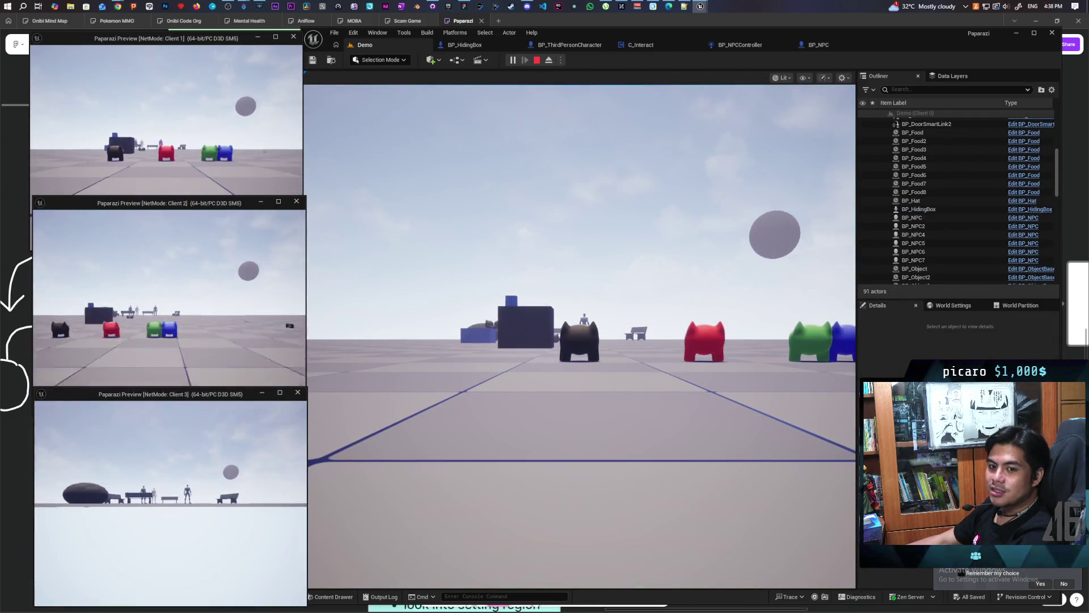
pyautogui.click(474, 377)
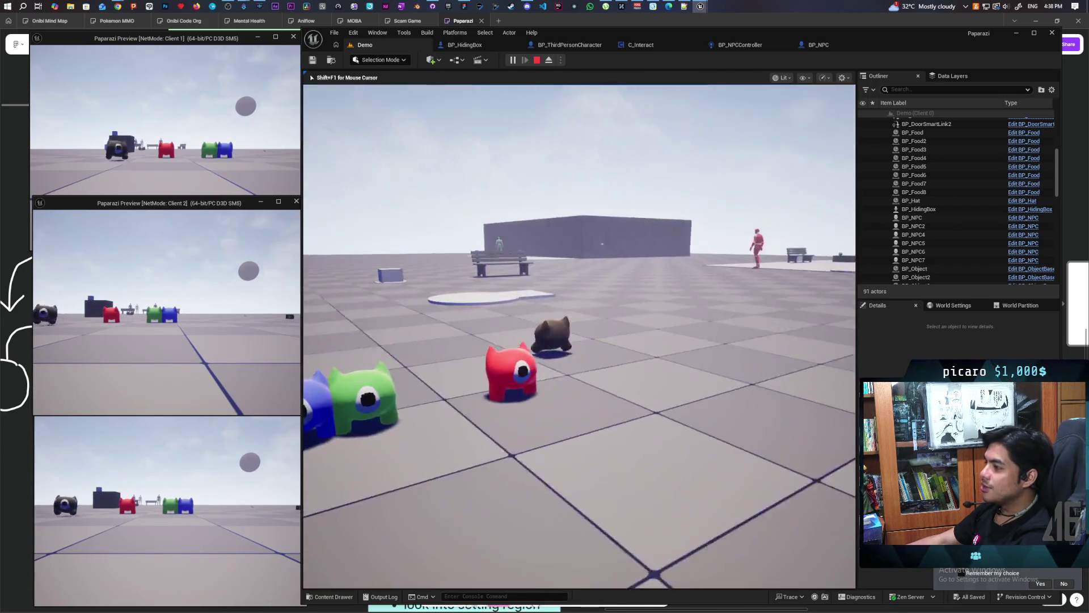
pyautogui.press('w')
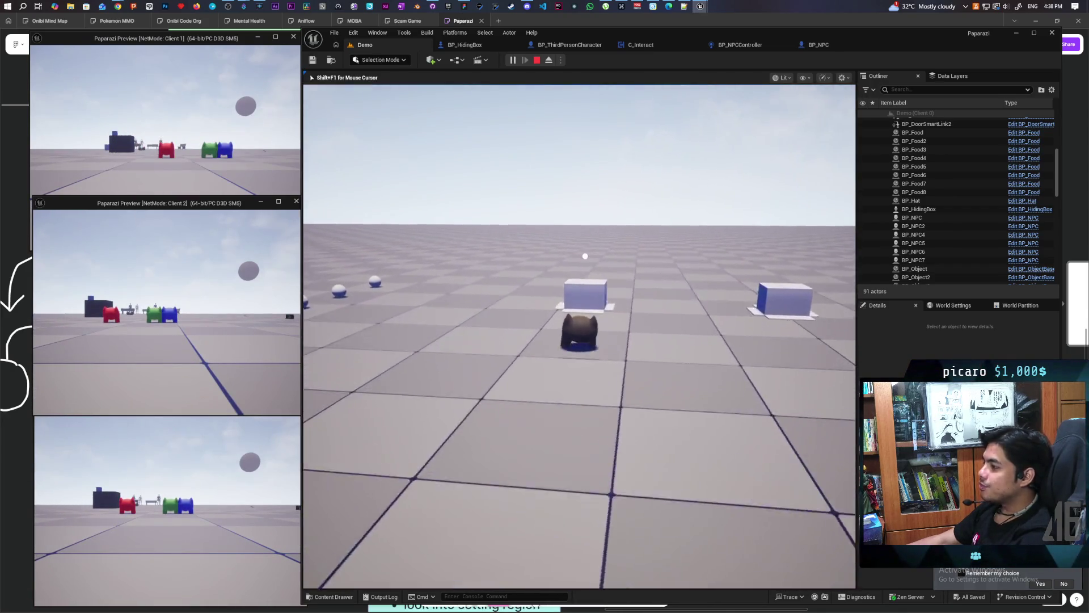
pyautogui.press('f')
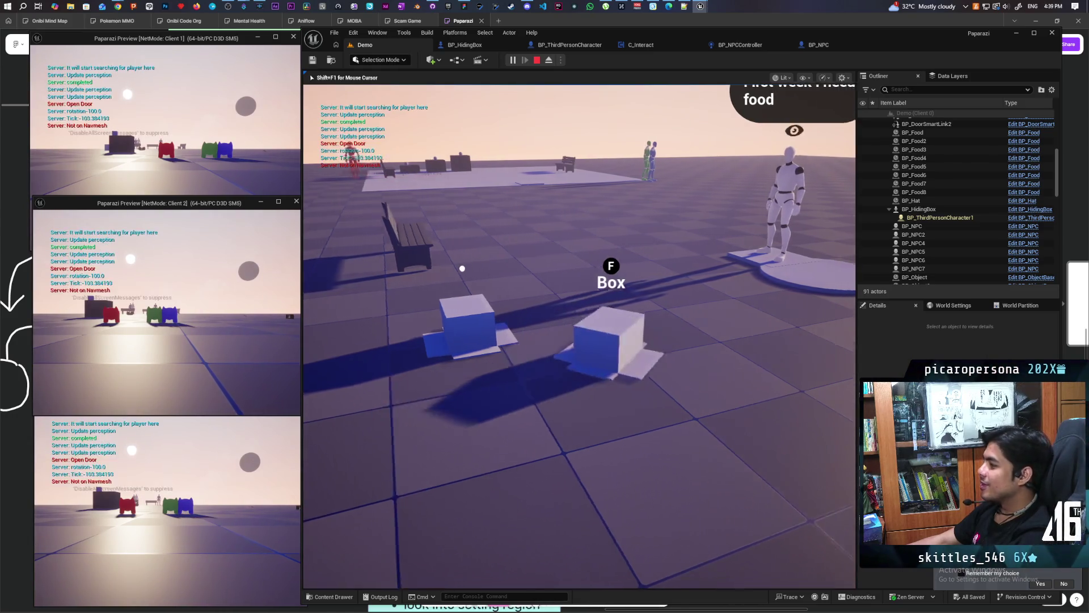
# Step: Circle the hidden box around the NPC platform, step out and re-hide, then bring up the Sound Codes paste
pyautogui.press('w')
pyautogui.press('a')
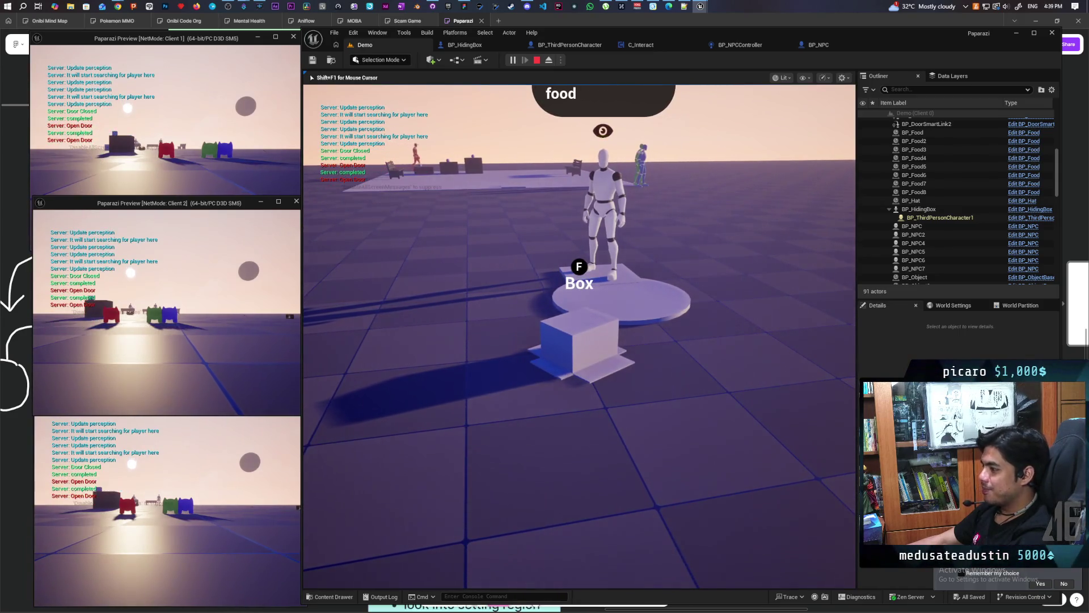
pyautogui.press('f')
pyautogui.press('s')
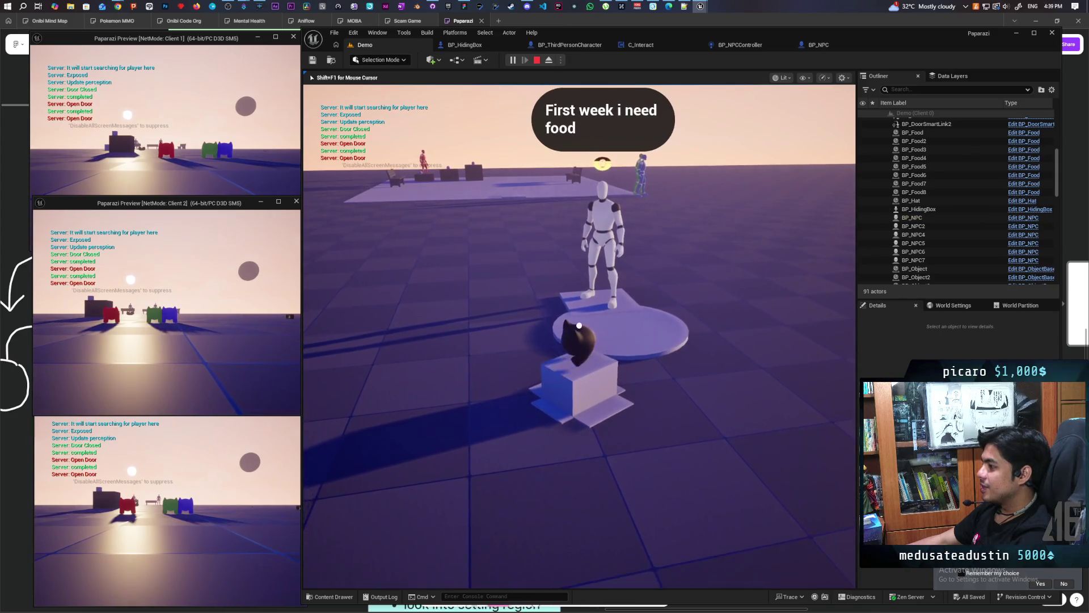
pyautogui.press('f')
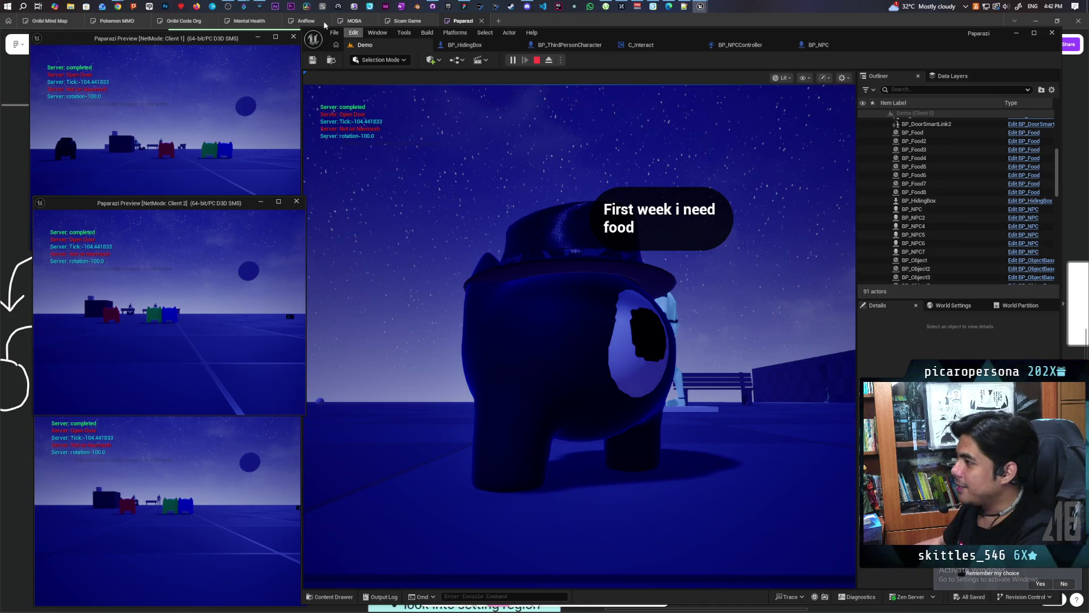
pyautogui.moveTo(121, 9)
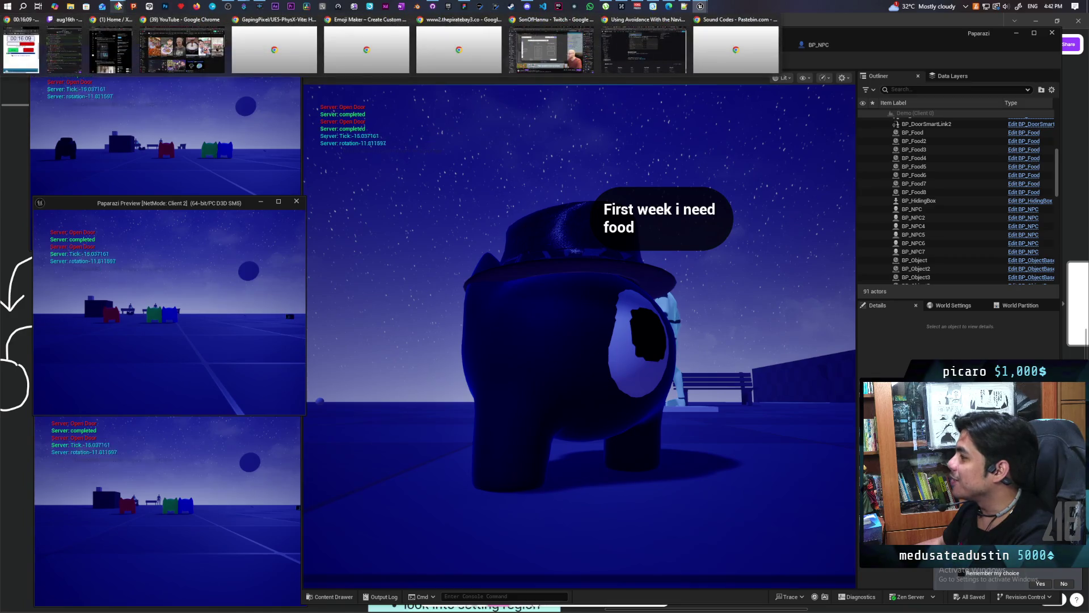
pyautogui.click(761, 65)
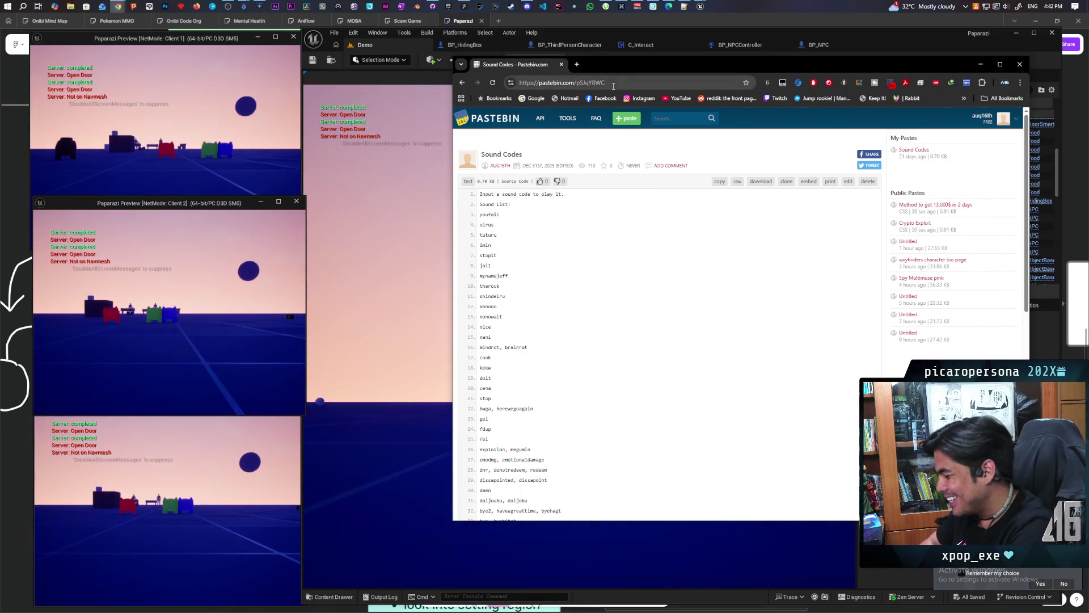
# Step: Open a new incognito Chrome window with Ctrl+Shift+N
pyautogui.hotkey('ctrl', 'shift', 'n')
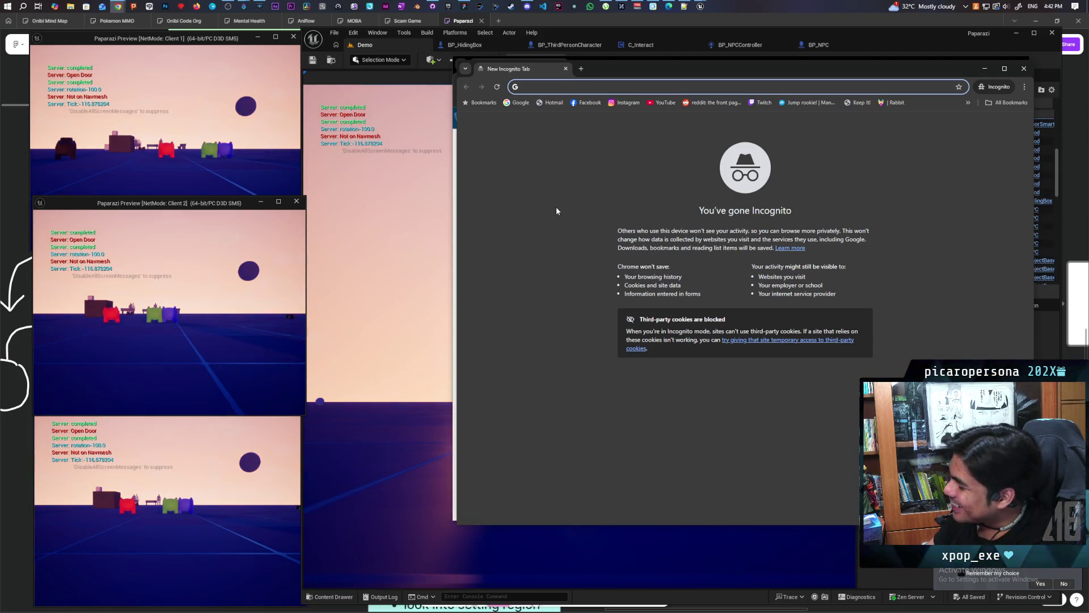
# Step: Load Twitch, switch from Sign Up to the Log in form, then choose Get Started on StreamElements
pyautogui.click(759, 105)
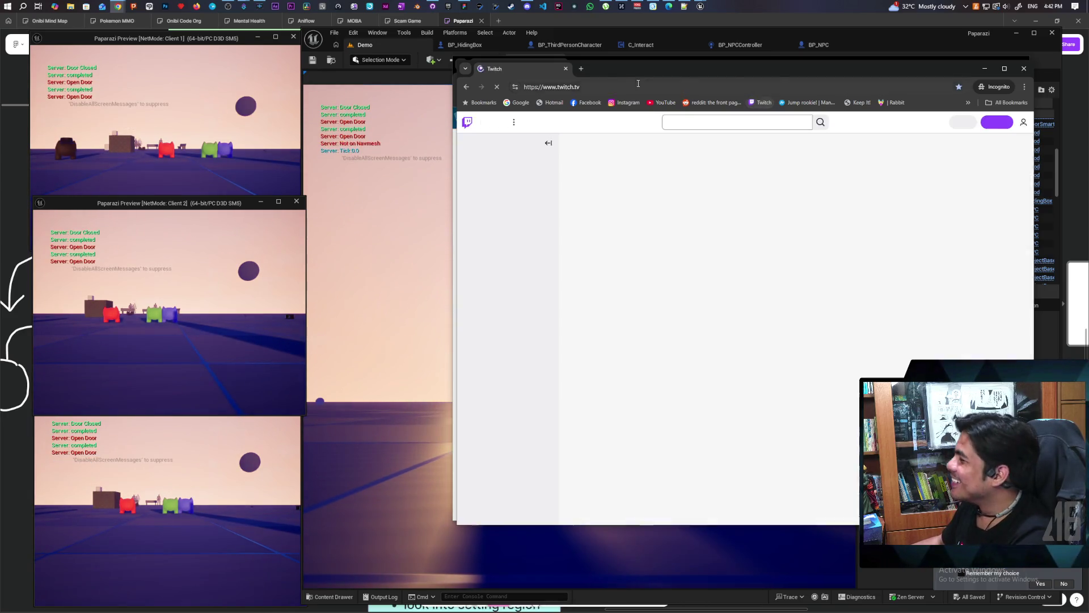
pyautogui.click(995, 123)
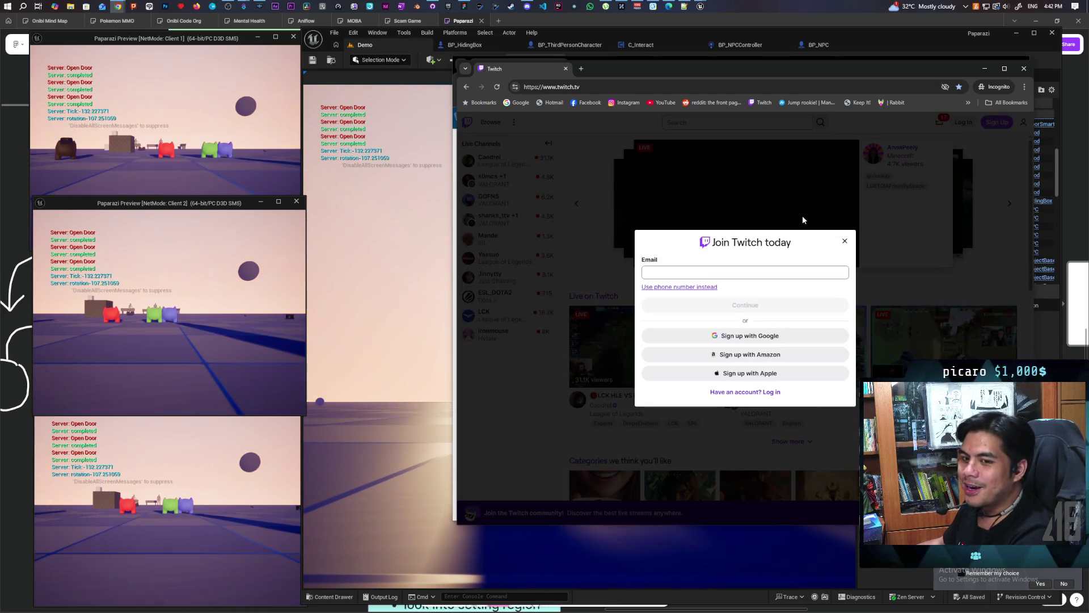
pyautogui.click(931, 193)
pyautogui.click(964, 122)
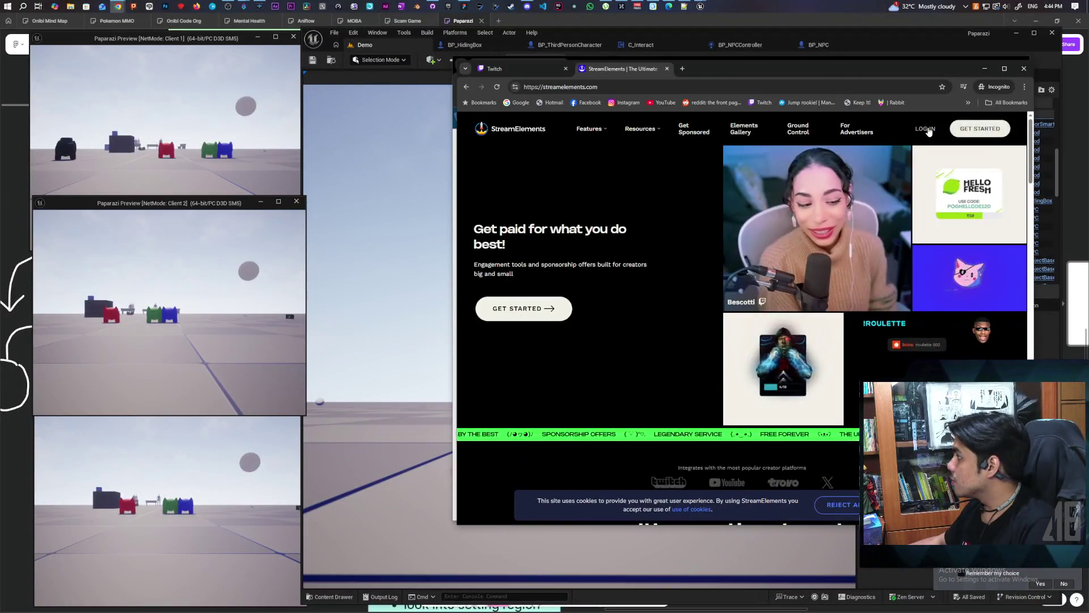
pyautogui.click(979, 129)
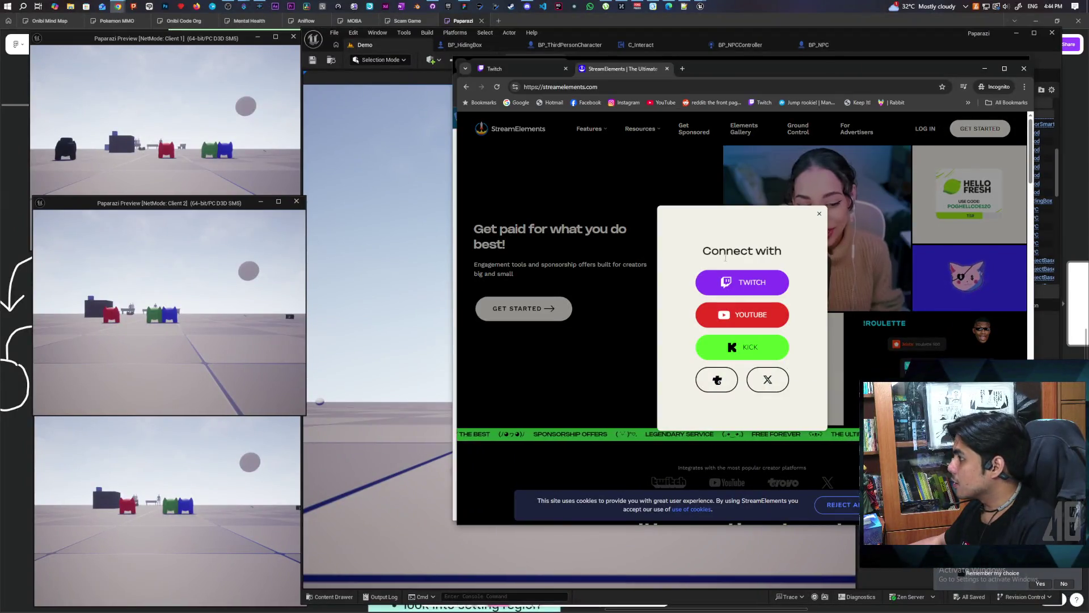
# Step: Connect via Twitch, enable One man spam protection under Chatbot > Spam filters, and maximize the browser
pyautogui.click(741, 282)
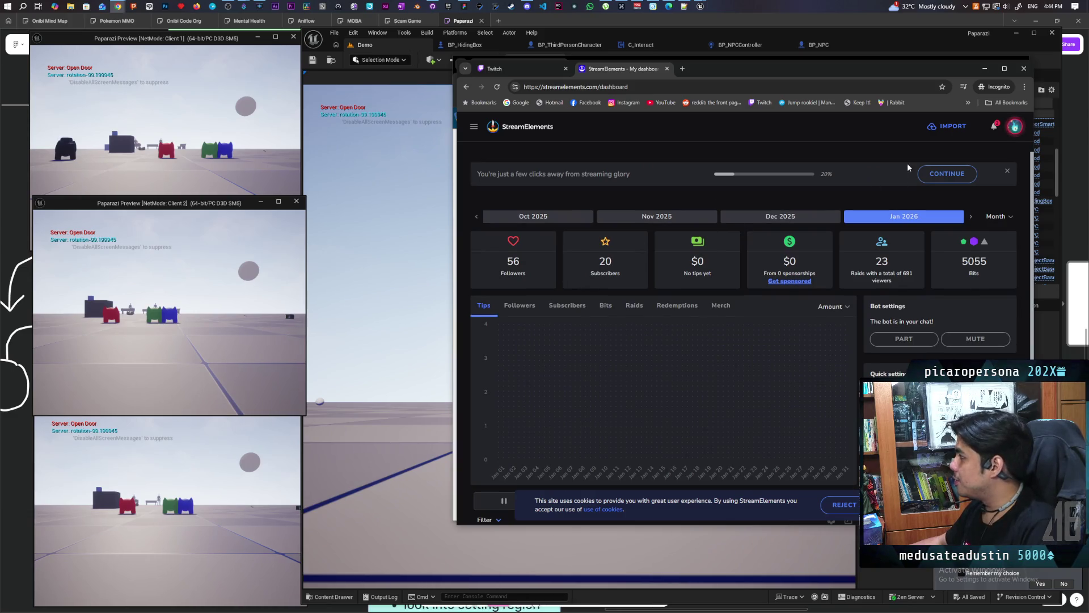
pyautogui.click(474, 127)
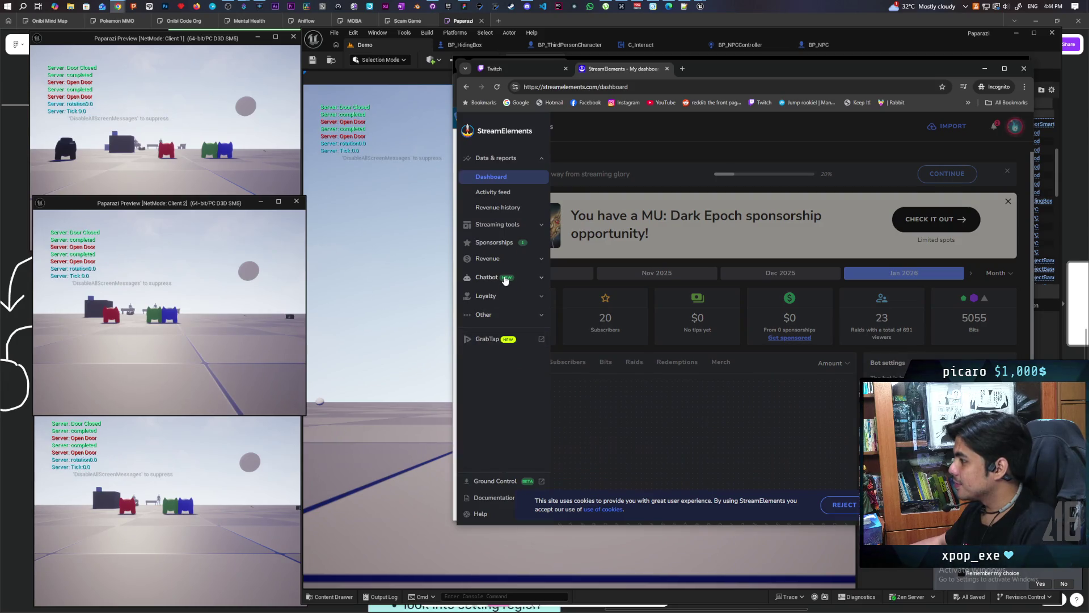
pyautogui.click(487, 277)
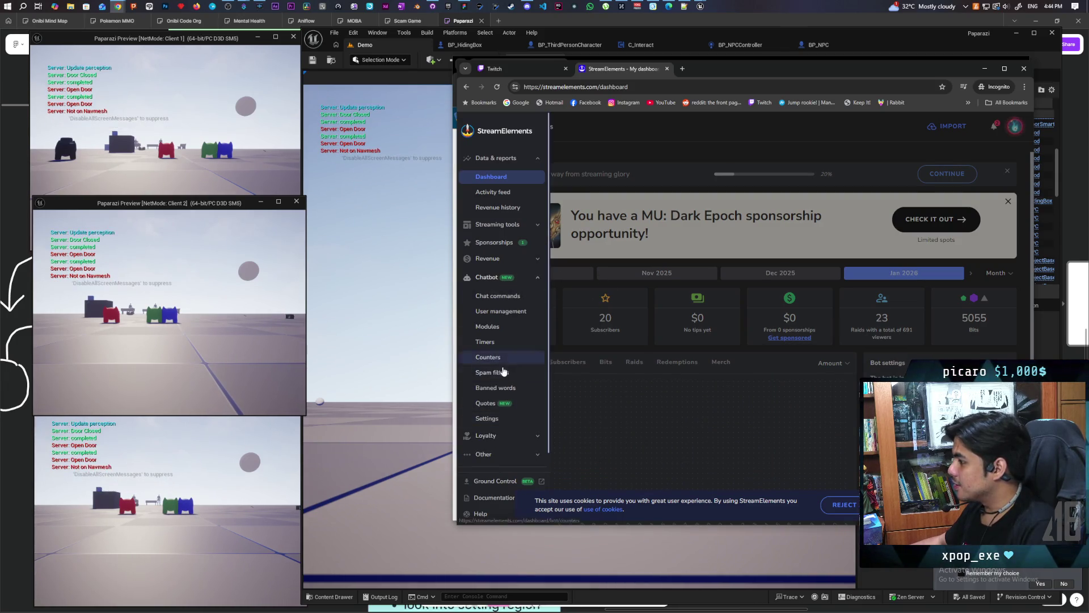
pyautogui.click(491, 373)
pyautogui.scroll(-3, 635, 324)
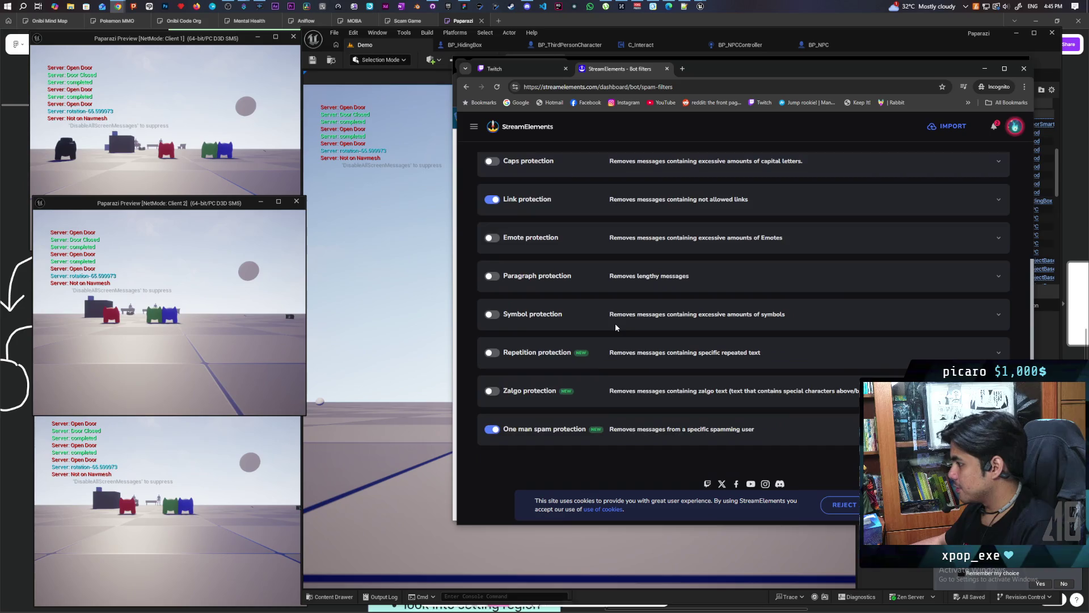
pyautogui.click(553, 427)
pyautogui.doubleClick(761, 70)
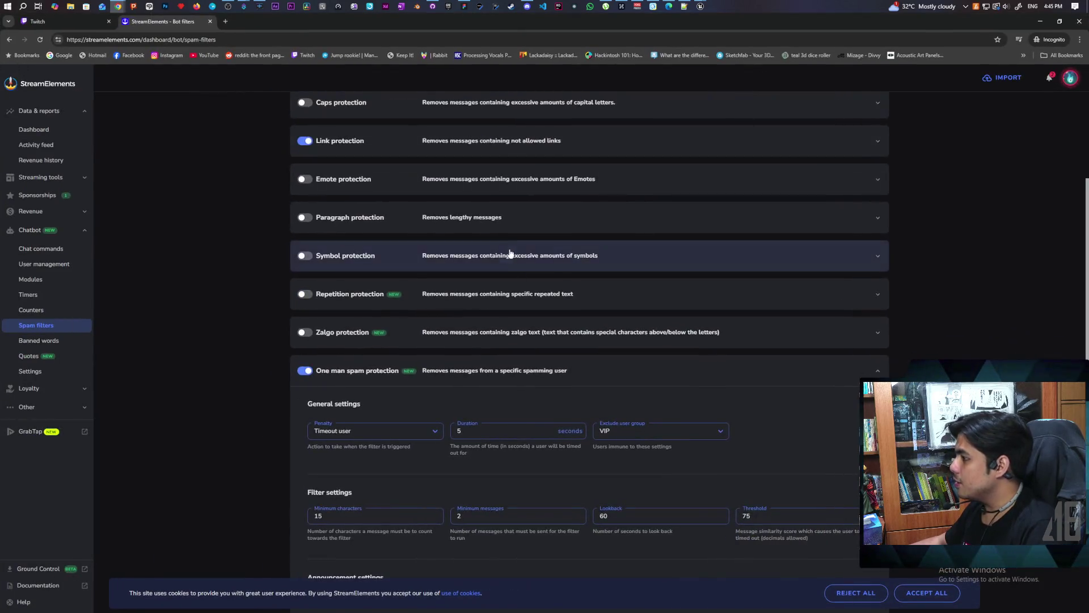
pyautogui.scroll(-4, 413, 270)
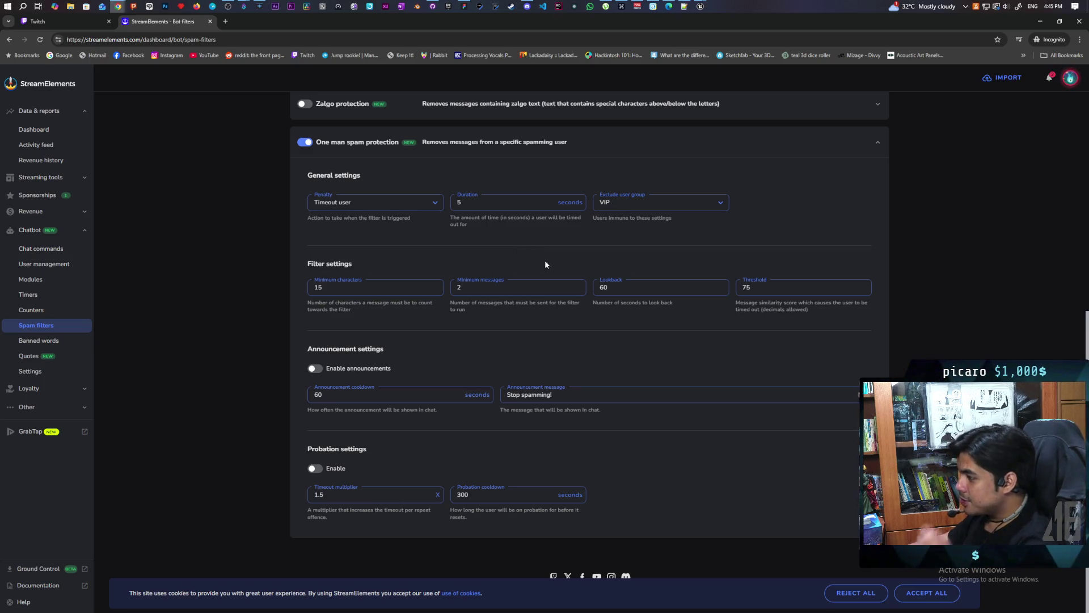
pyautogui.moveTo(336, 291); pyautogui.dragTo(308, 291)
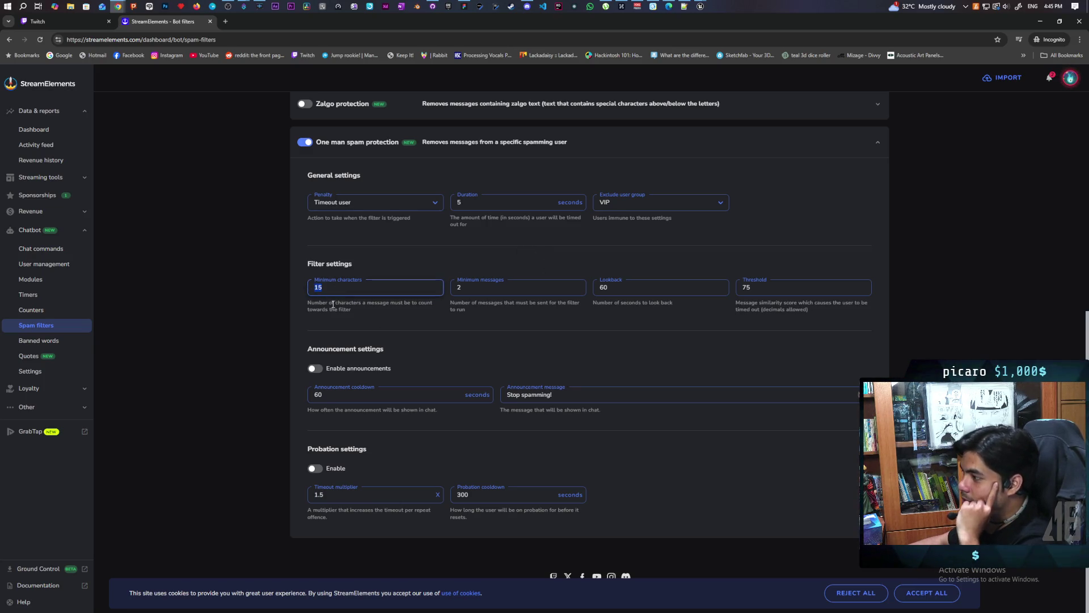
pyautogui.moveTo(373, 305); pyautogui.dragTo(437, 307)
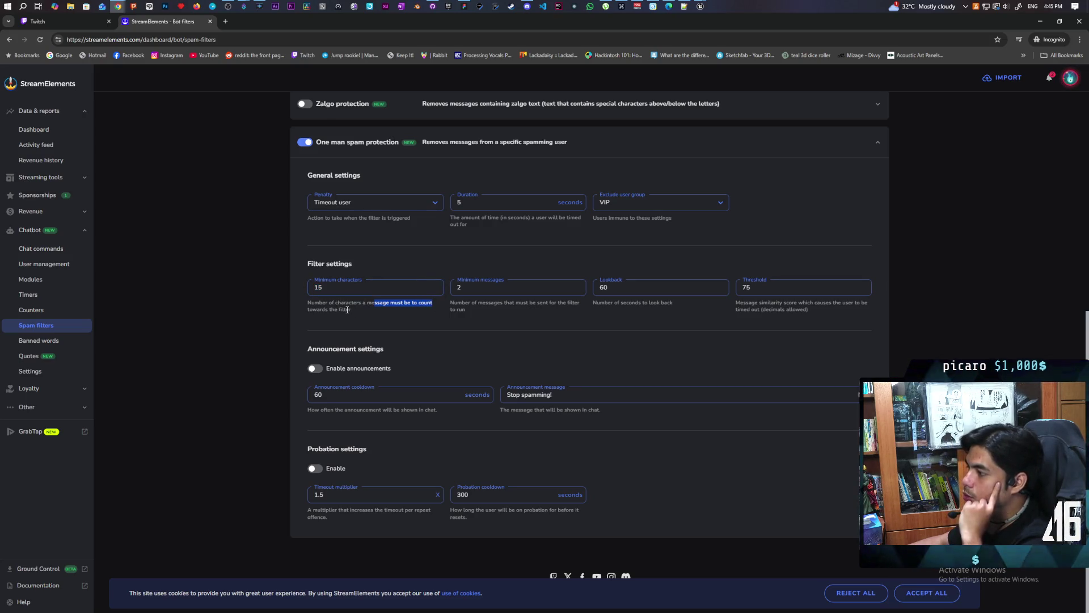
pyautogui.moveTo(335, 288); pyautogui.dragTo(285, 288)
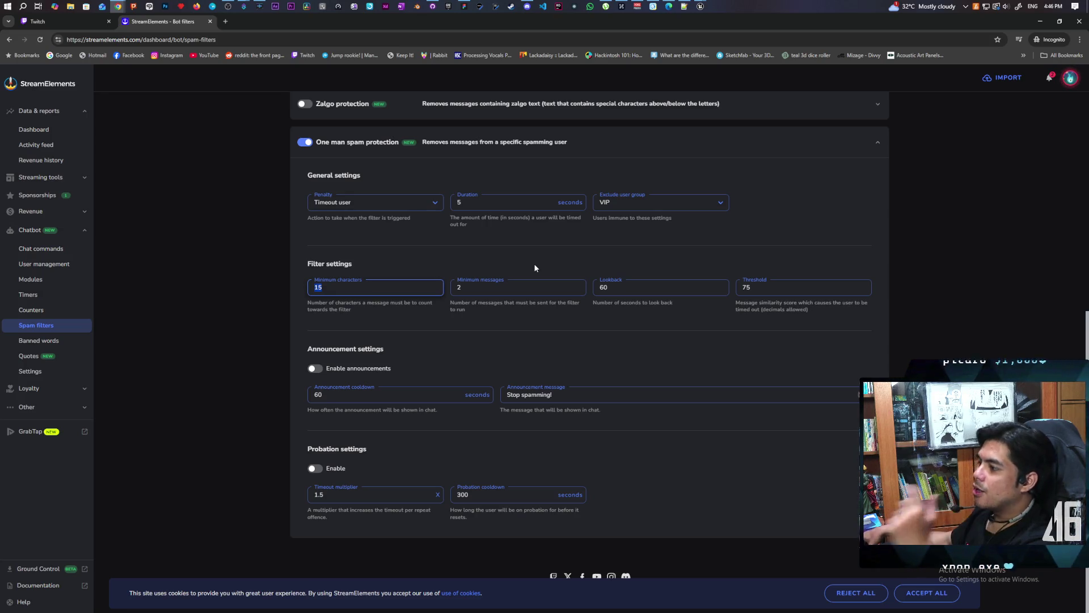
pyautogui.click(339, 286)
pyautogui.moveTo(340, 286); pyautogui.dragTo(292, 282)
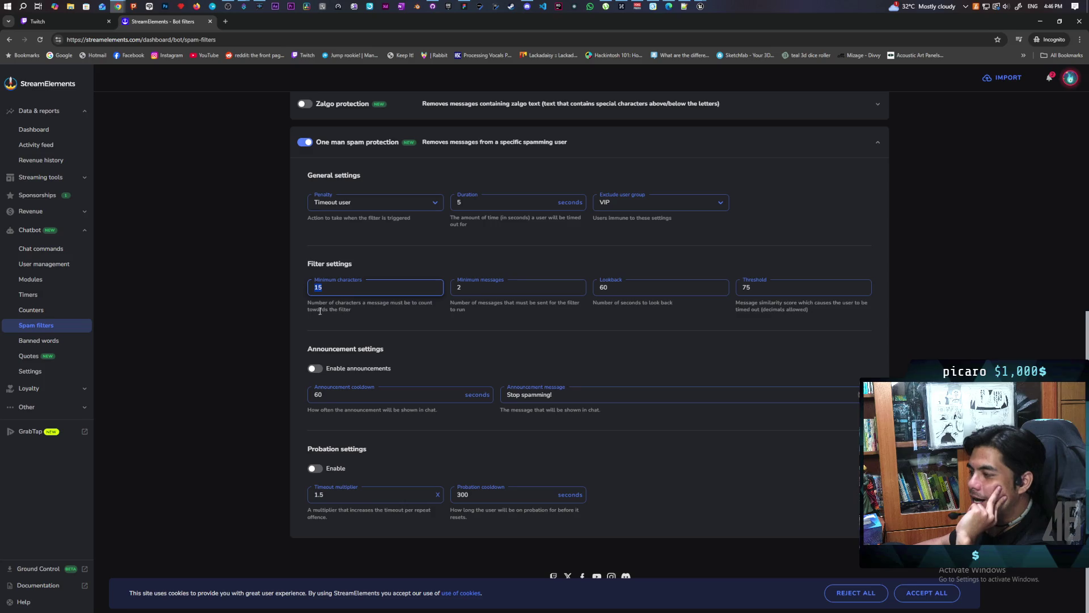
pyautogui.click(309, 288)
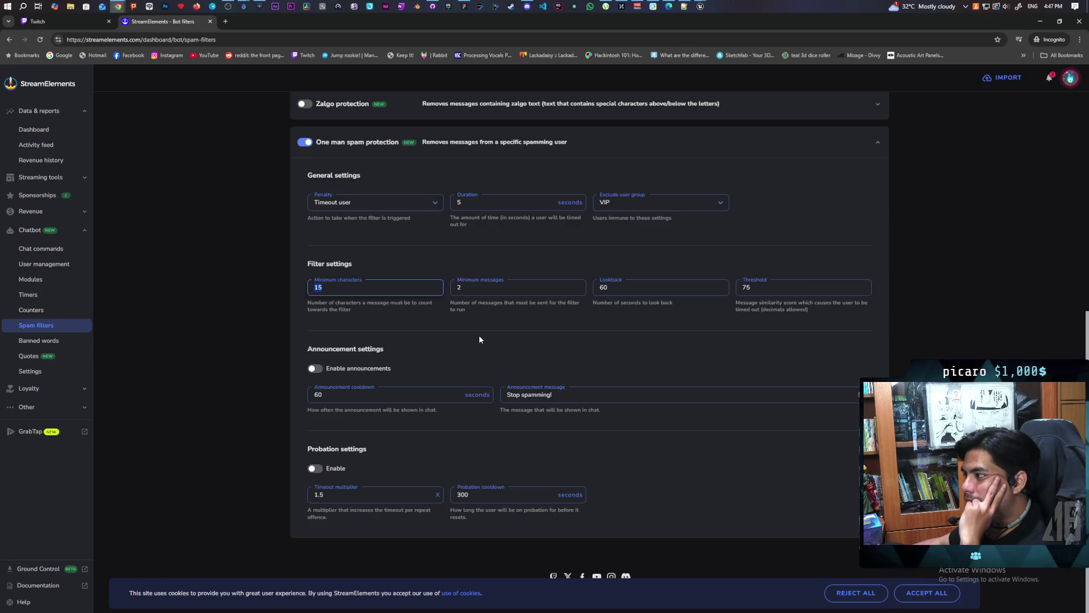
# Step: Switch off One man spam protection, scroll back to Bot Spam Filters, and minimize the browser
pyautogui.click(307, 144)
pyautogui.click(307, 143)
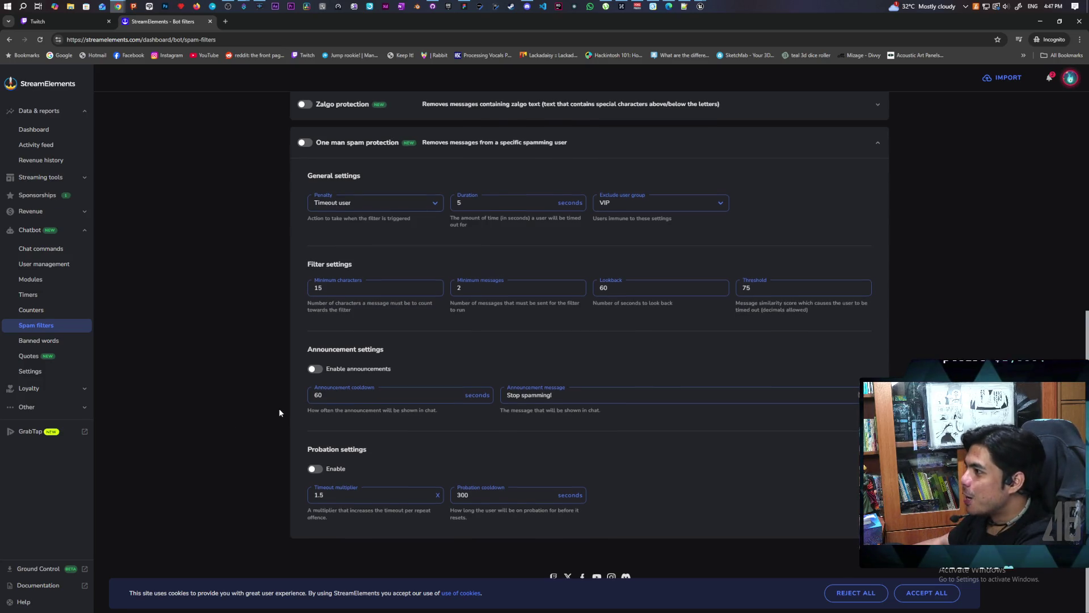
pyautogui.scroll(4, 279, 412)
pyautogui.scroll(2, 279, 412)
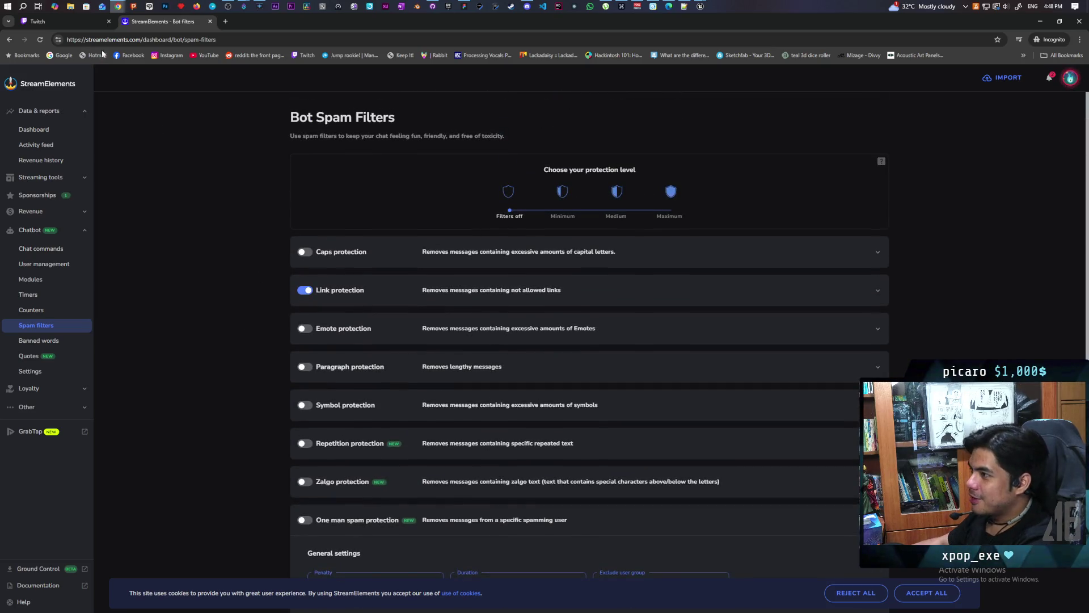
pyautogui.click(1040, 24)
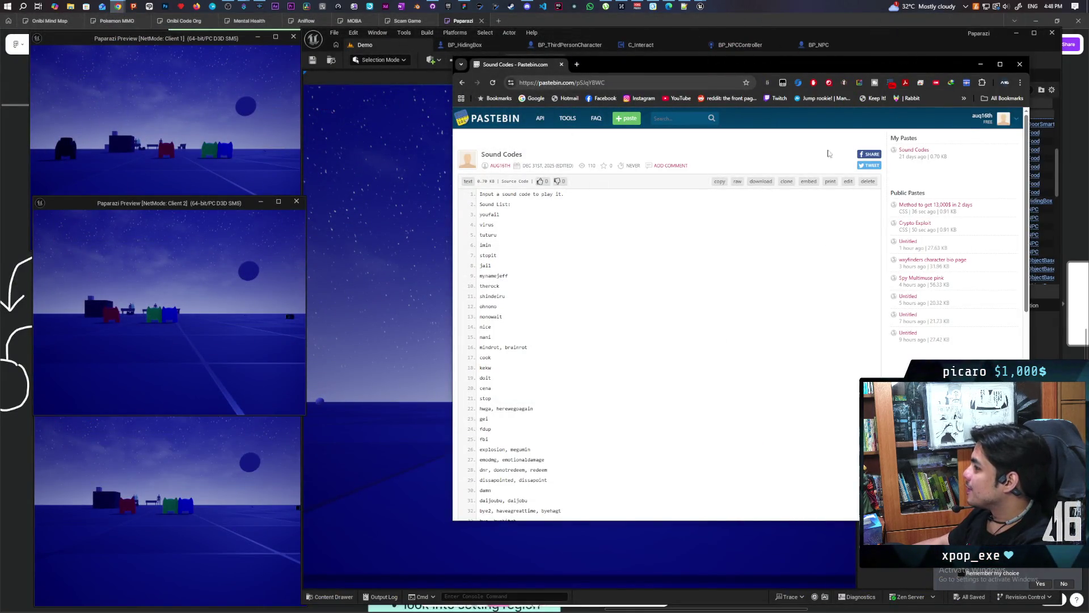
# Step: Bring the playtest forward and steer the disguised prop toward the NPC platform
pyautogui.click(985, 68)
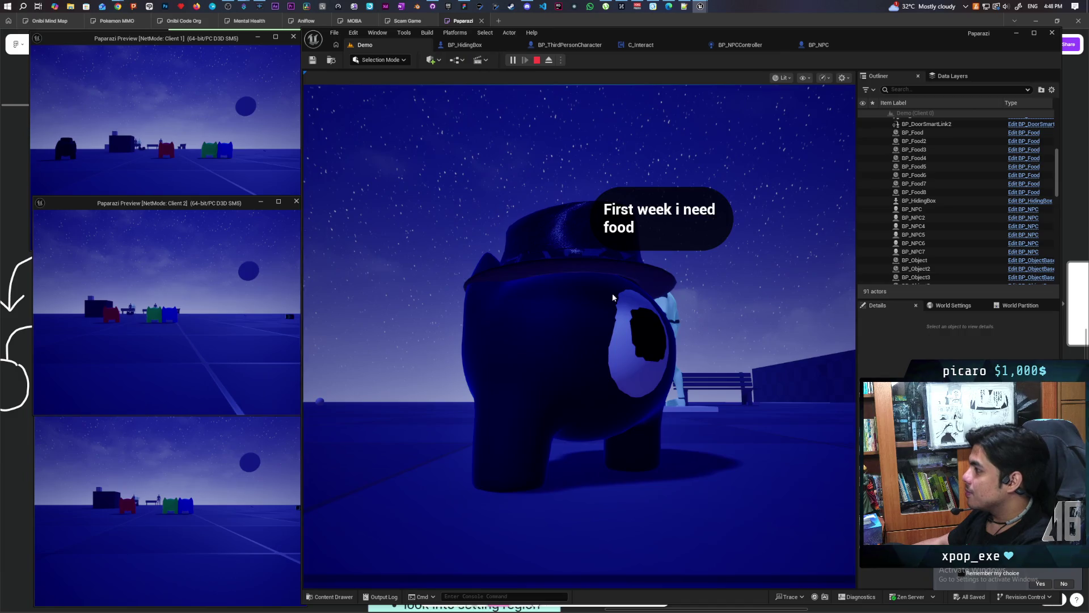
pyautogui.click(613, 298)
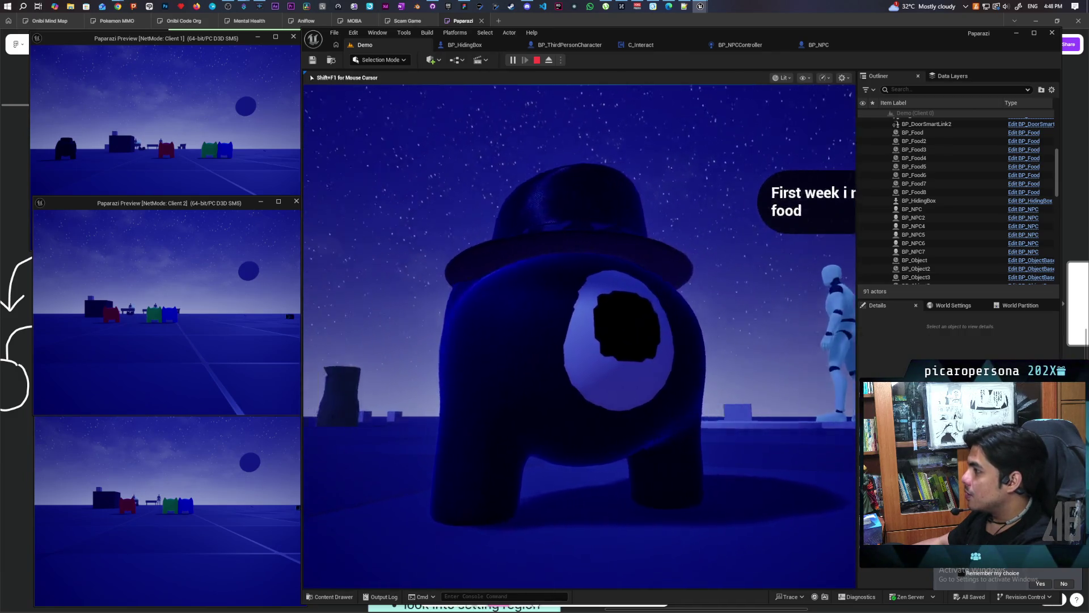
pyautogui.press('e')
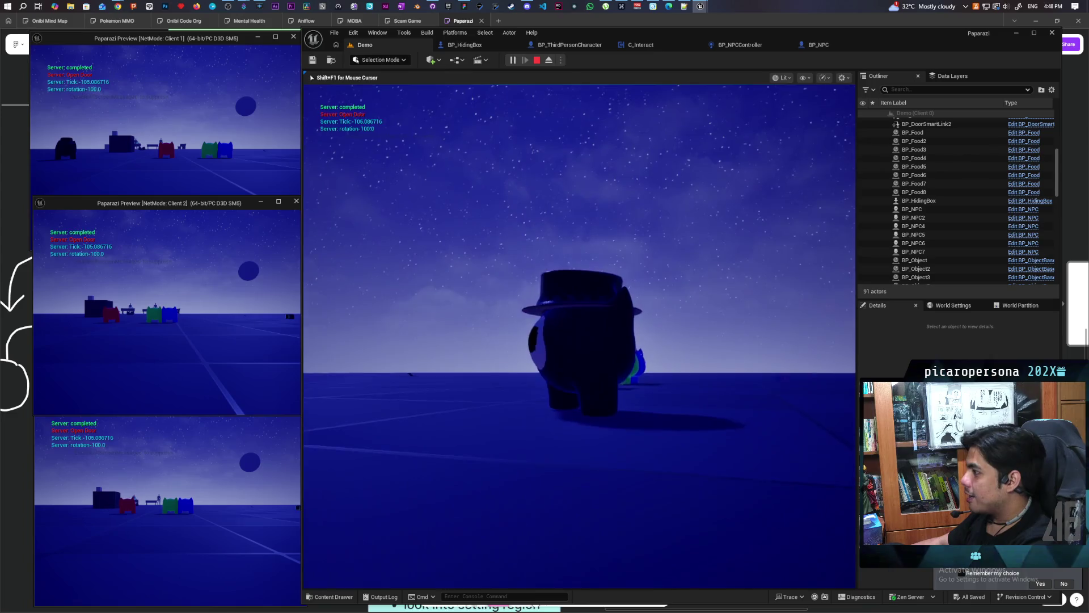
pyautogui.press('e')
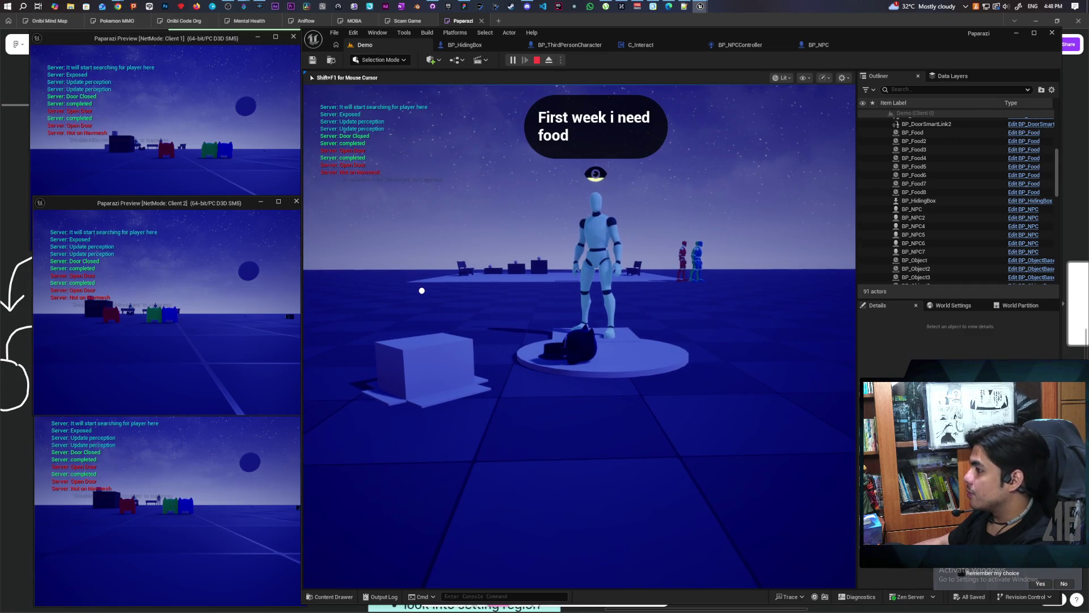
pyautogui.press('s')
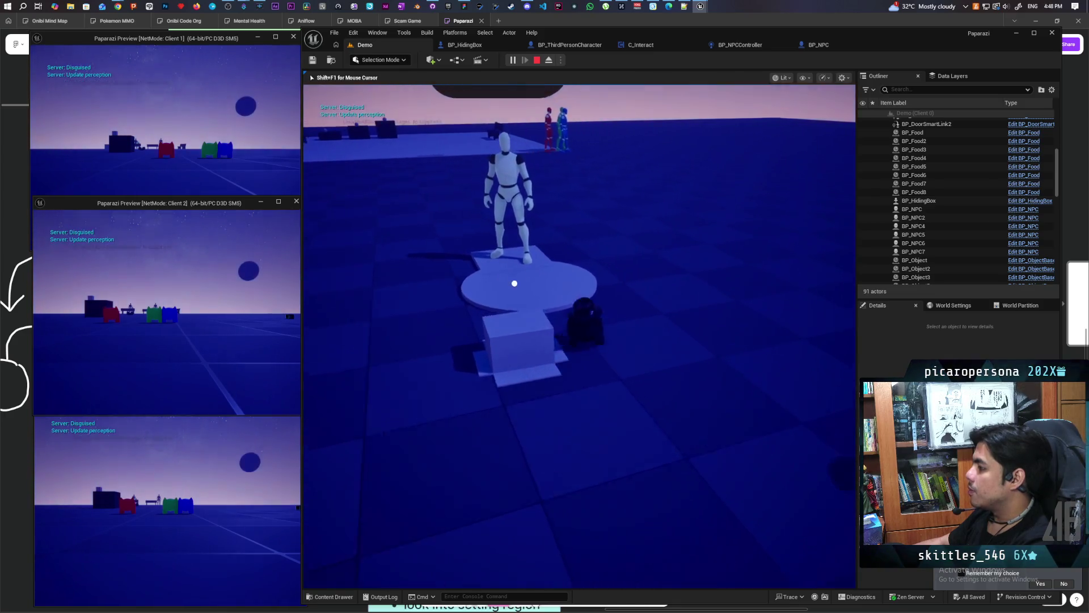
# Step: Disguise at the box, walk onto the round platform and back, then disguise again and rotate
pyautogui.press('f')
pyautogui.press('w')
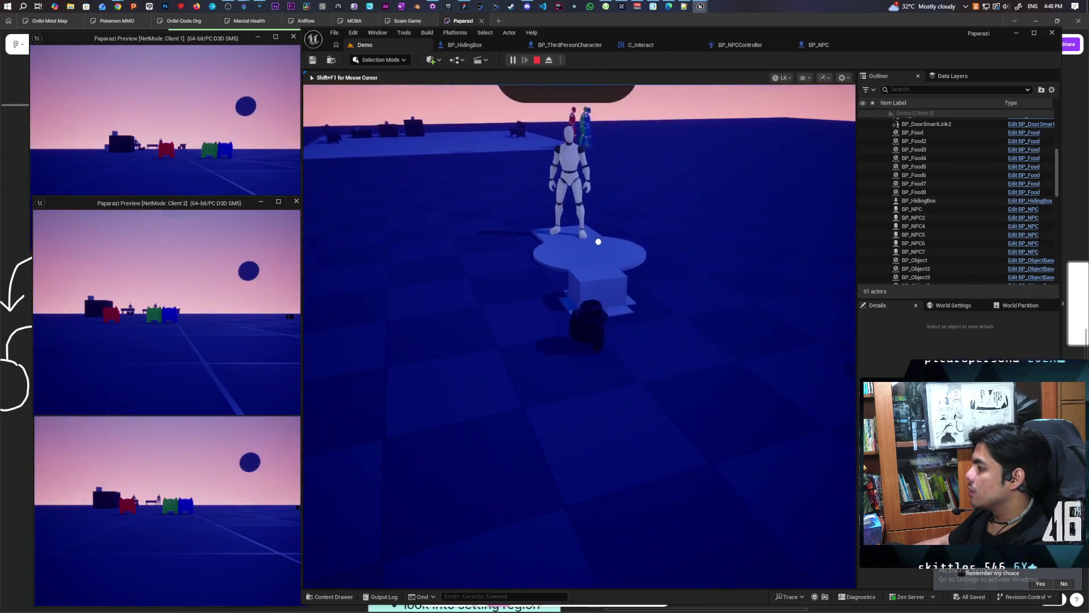
pyautogui.press('s')
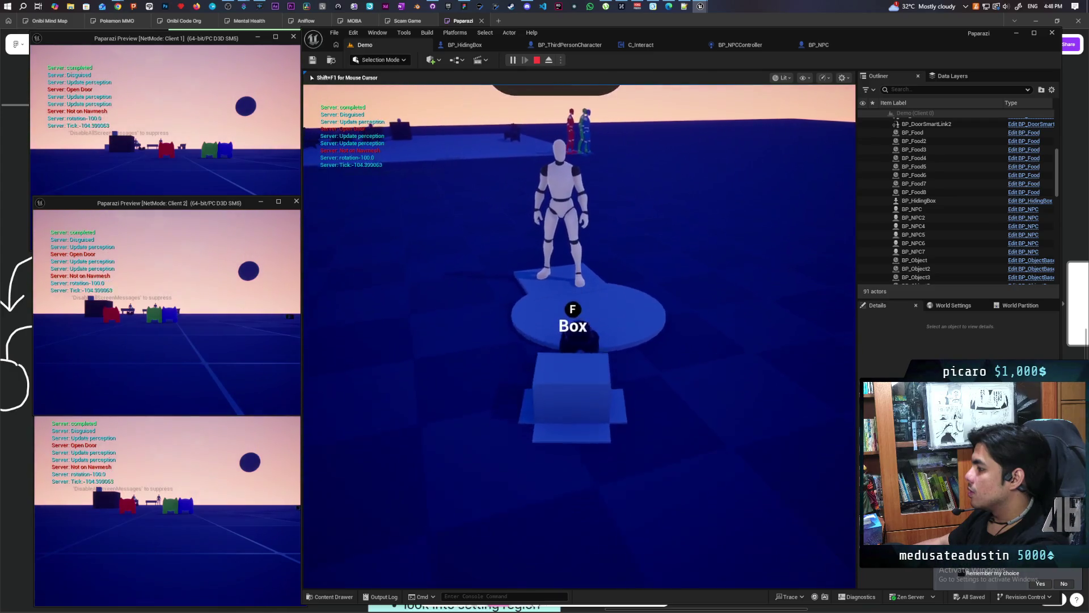
pyautogui.press('a')
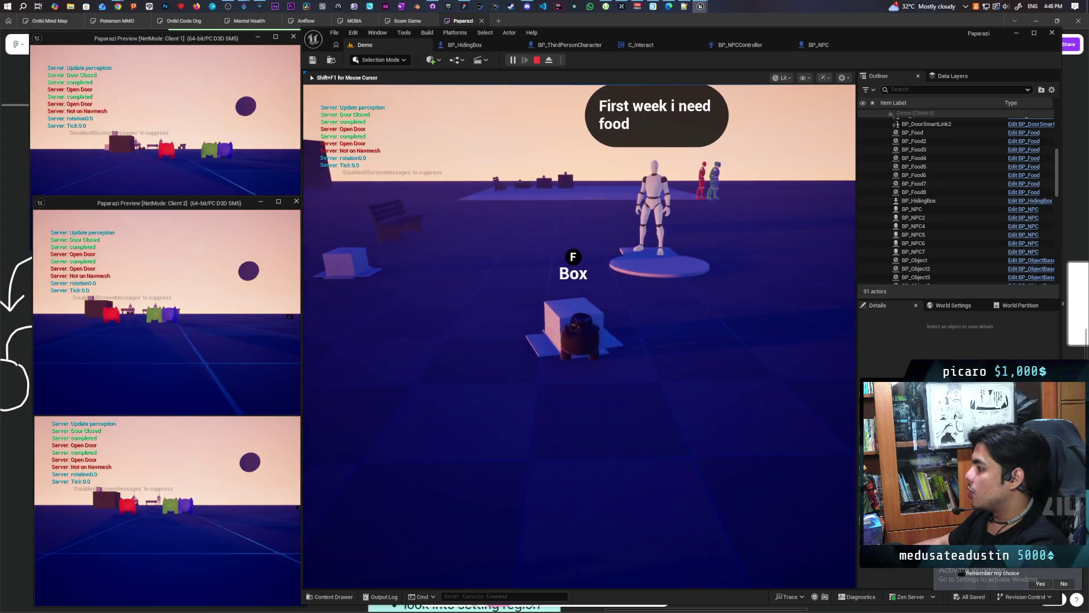
pyautogui.press('f')
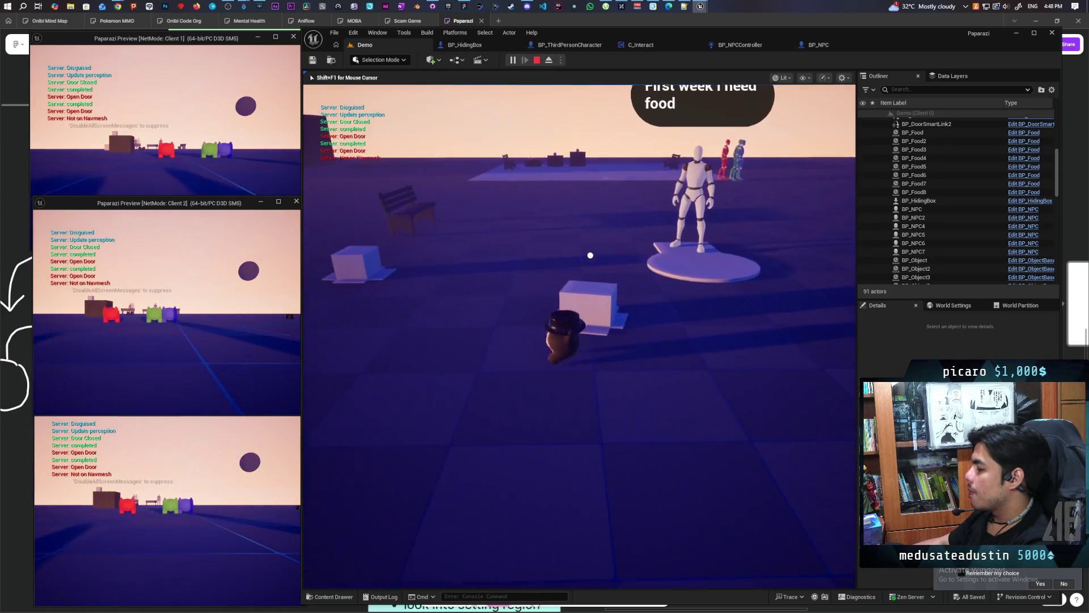
pyautogui.press('e')
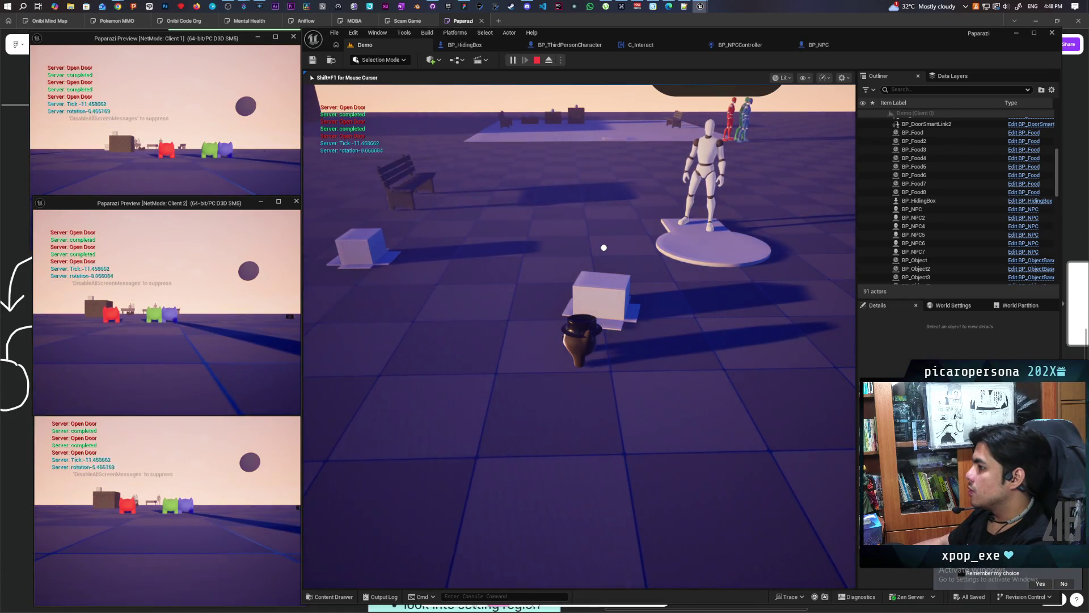
# Step: Walk the pot character onto the platform and back, then stop the playtest and frame BP_HidingBox
pyautogui.moveTo(643, 255)
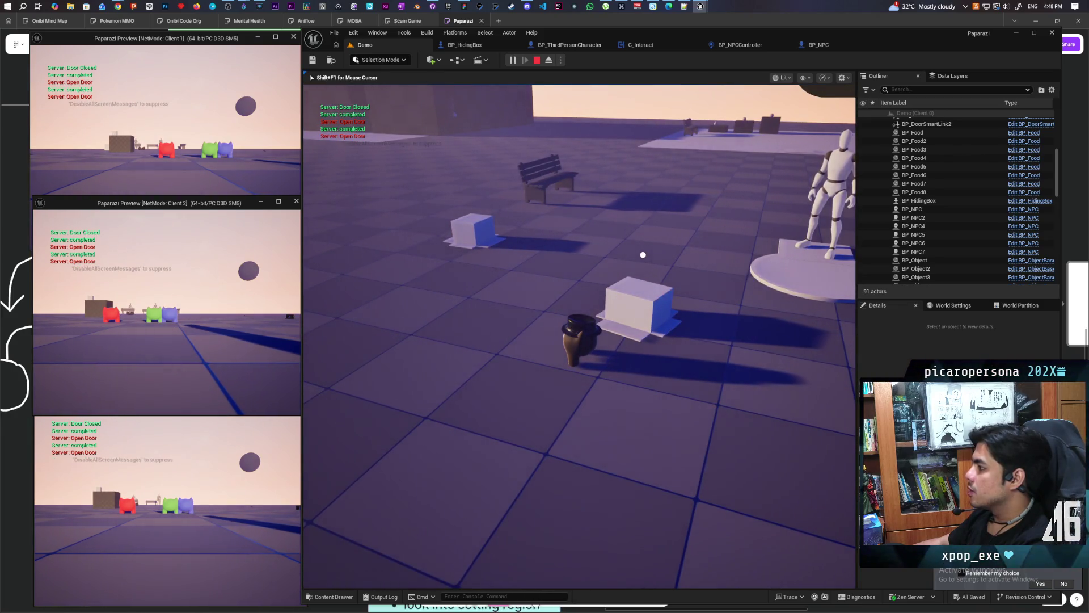
pyautogui.press('w')
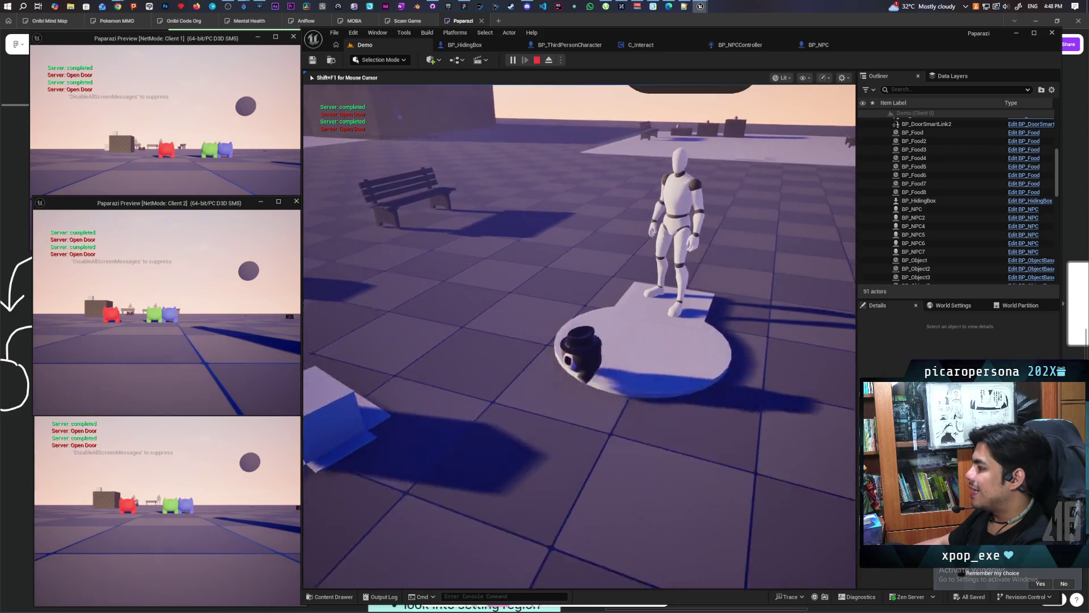
pyautogui.press('s')
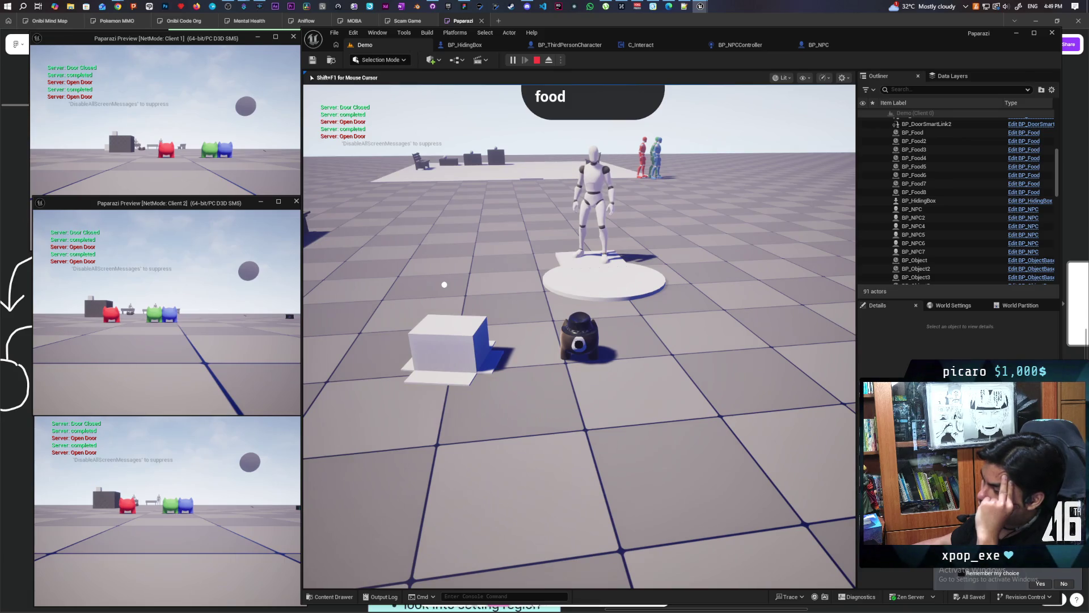
pyautogui.press('w')
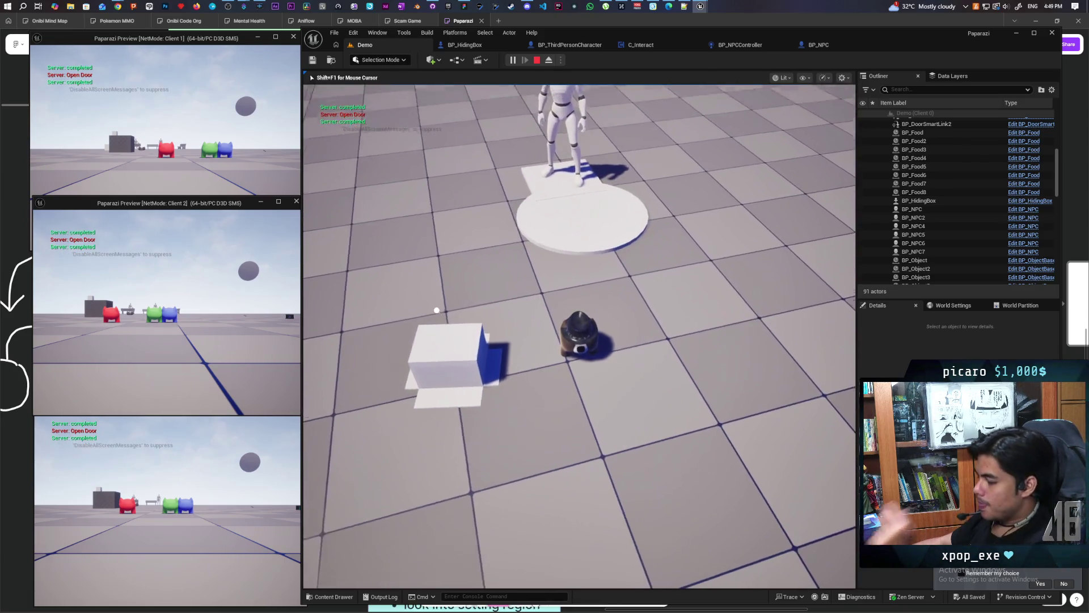
pyautogui.press('Escape')
pyautogui.press('f')
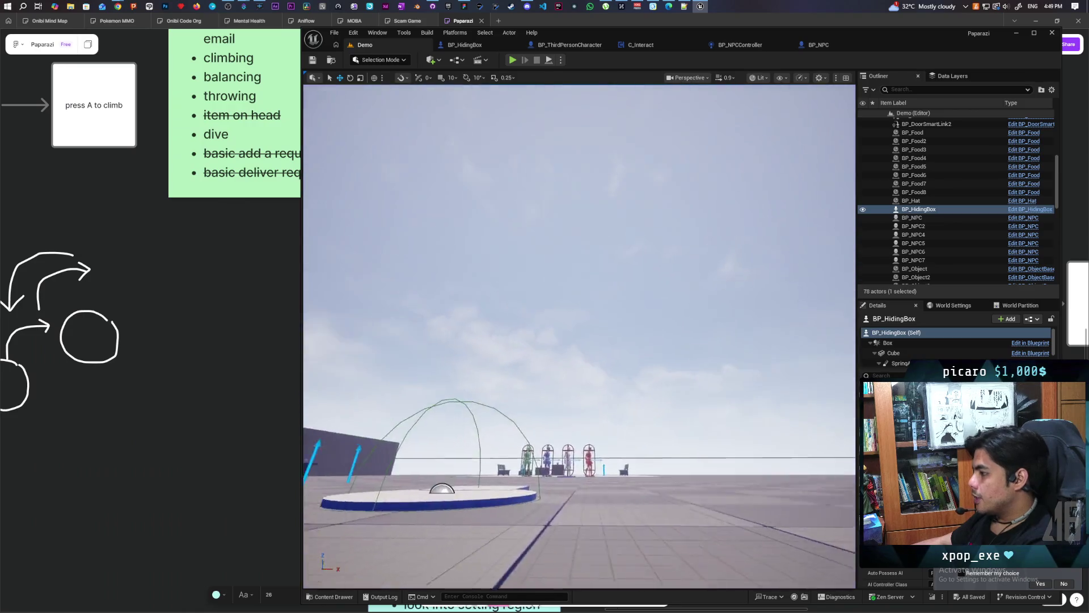
pyautogui.press('w')
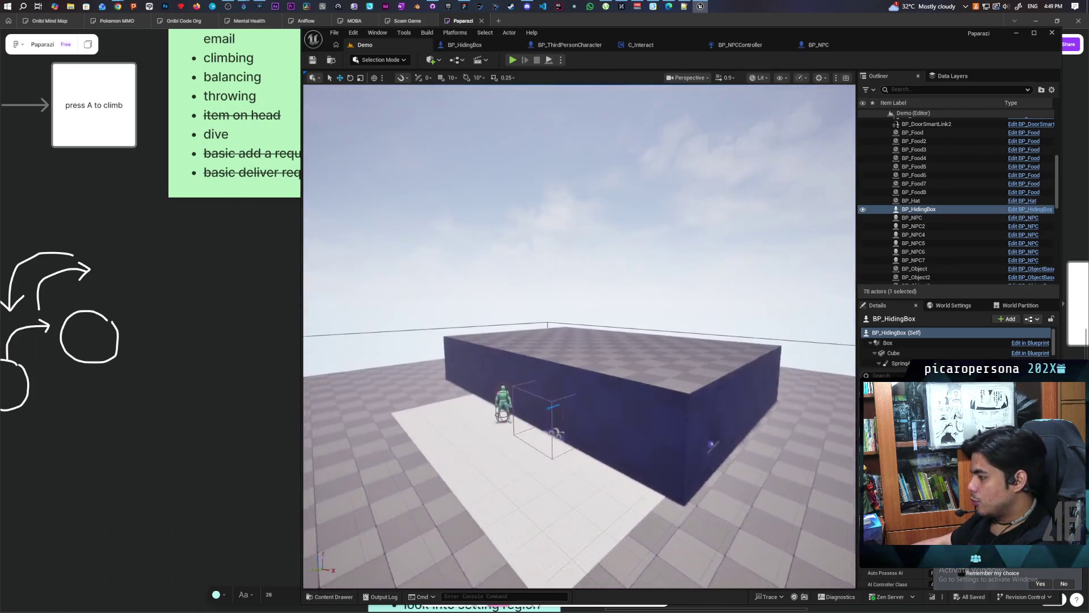
pyautogui.press('s')
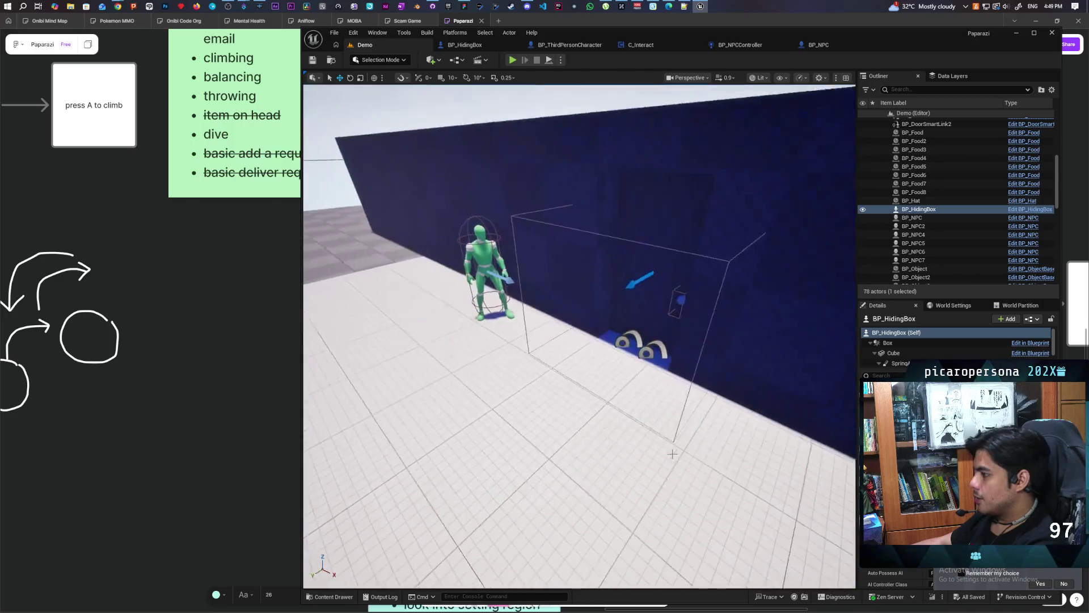
pyautogui.click(563, 476)
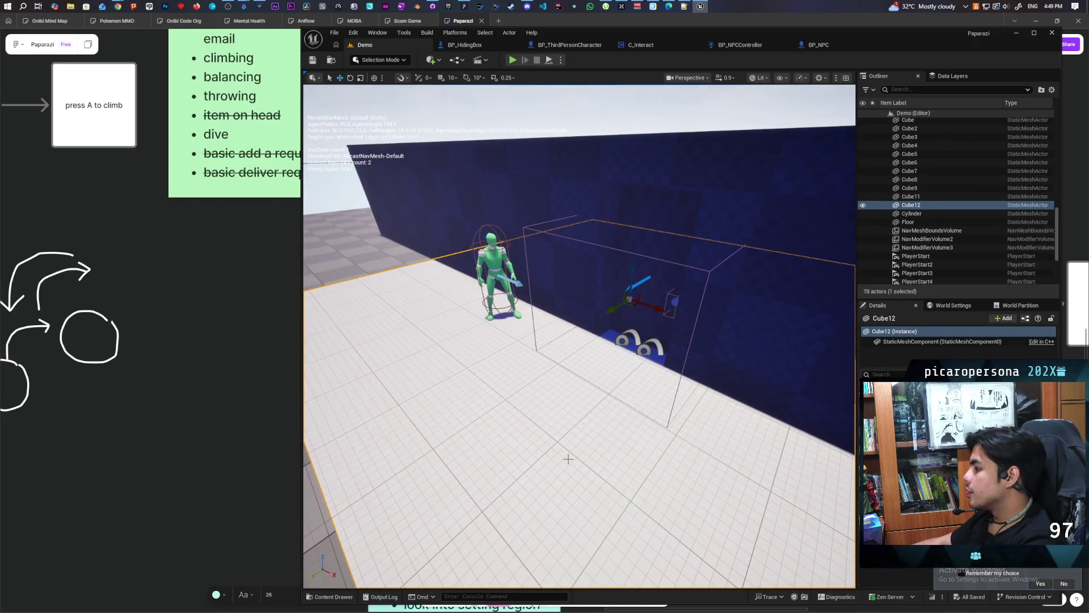
pyautogui.press('s')
pyautogui.press('w')
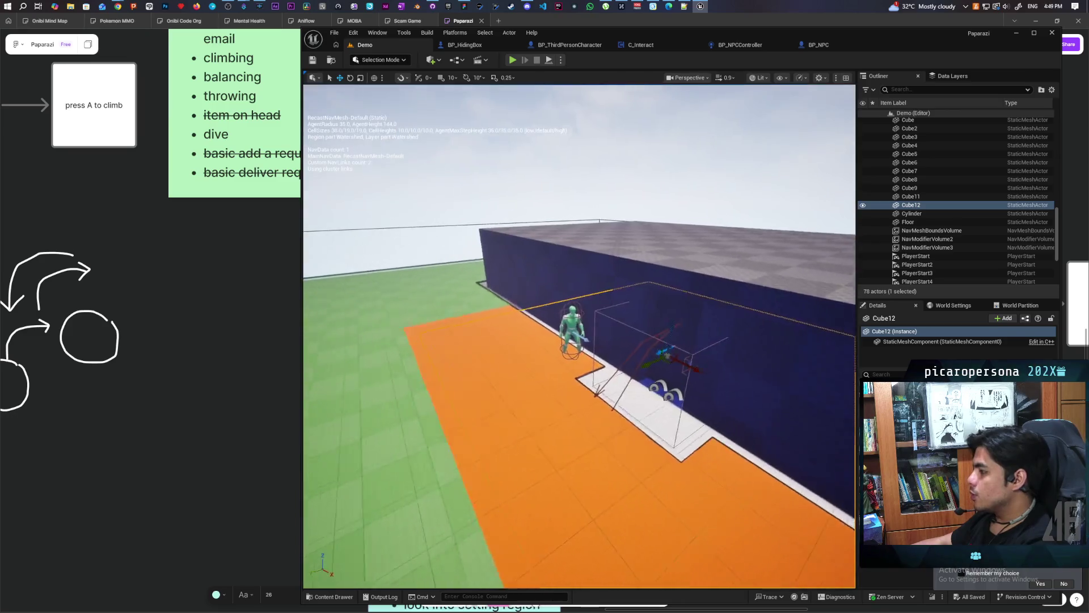
pyautogui.press('e')
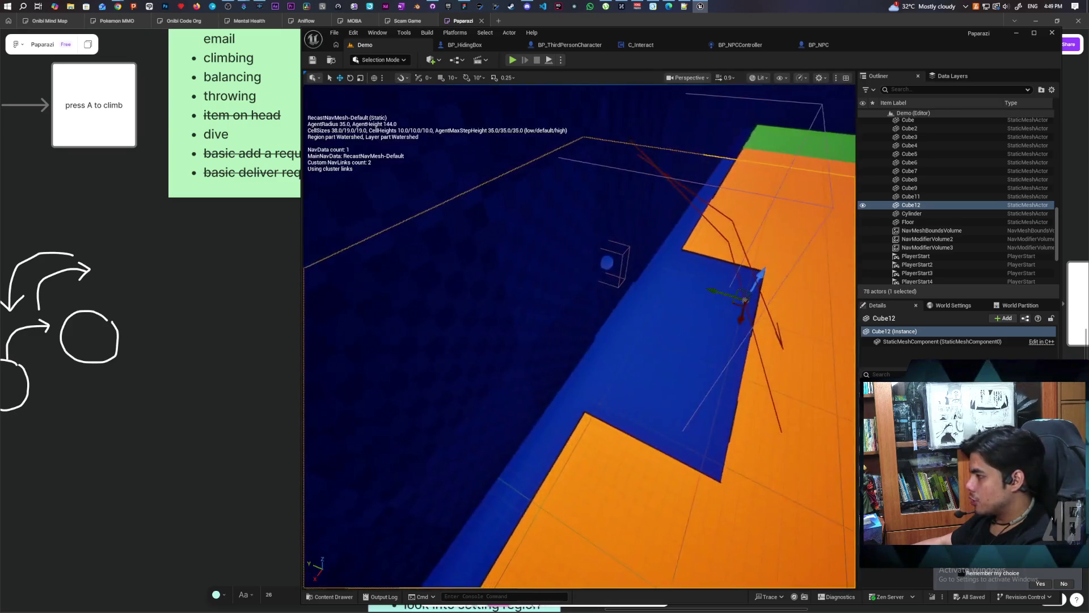
pyautogui.press('q')
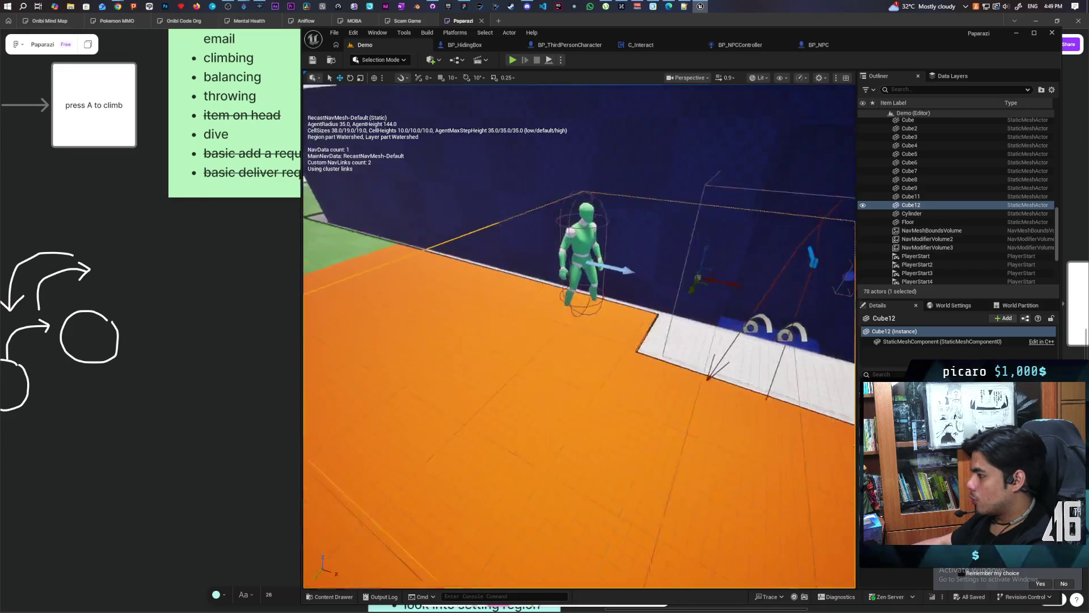
pyautogui.press('s')
pyautogui.press('w')
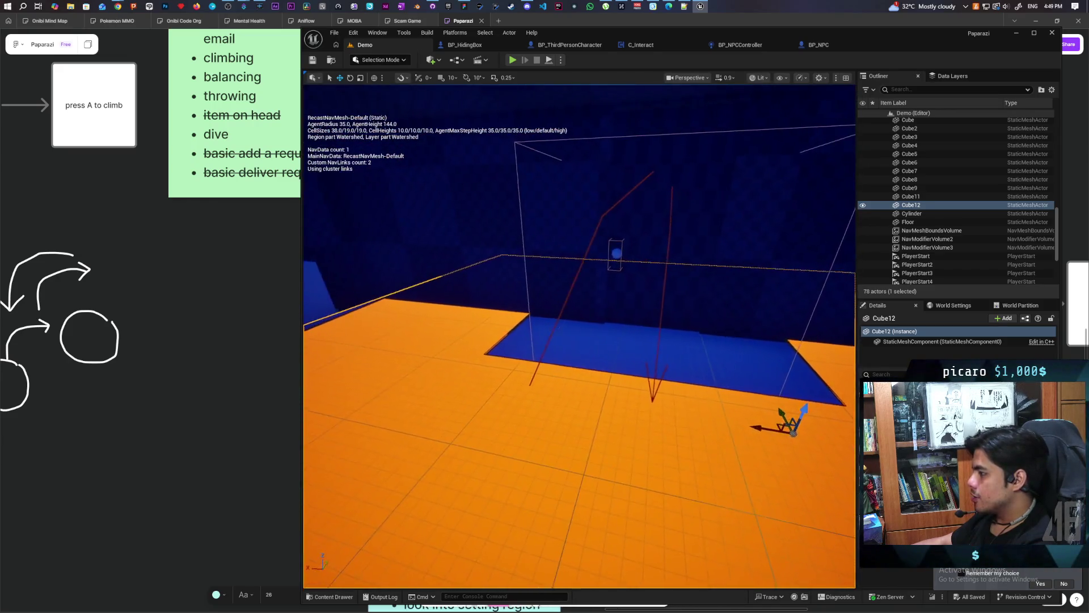
pyautogui.press('d')
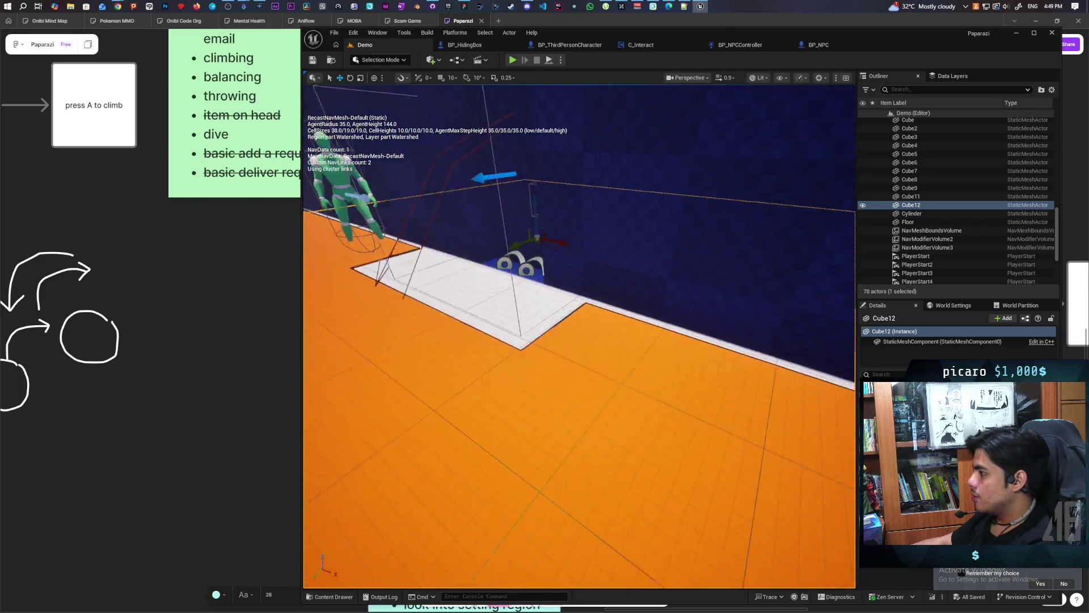
pyautogui.press('s')
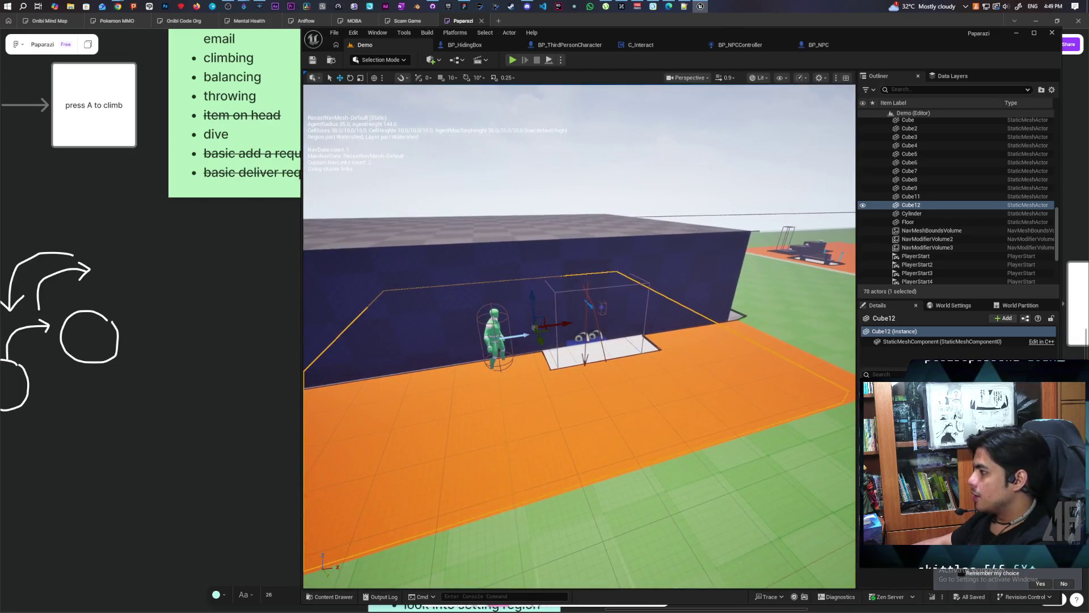
pyautogui.press('w')
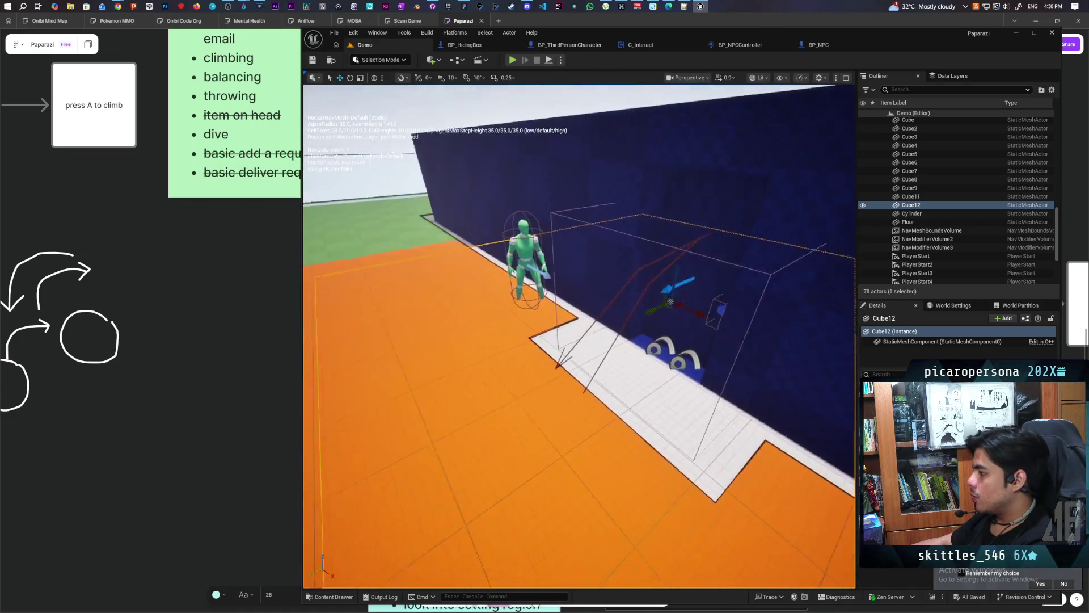
pyautogui.press('a')
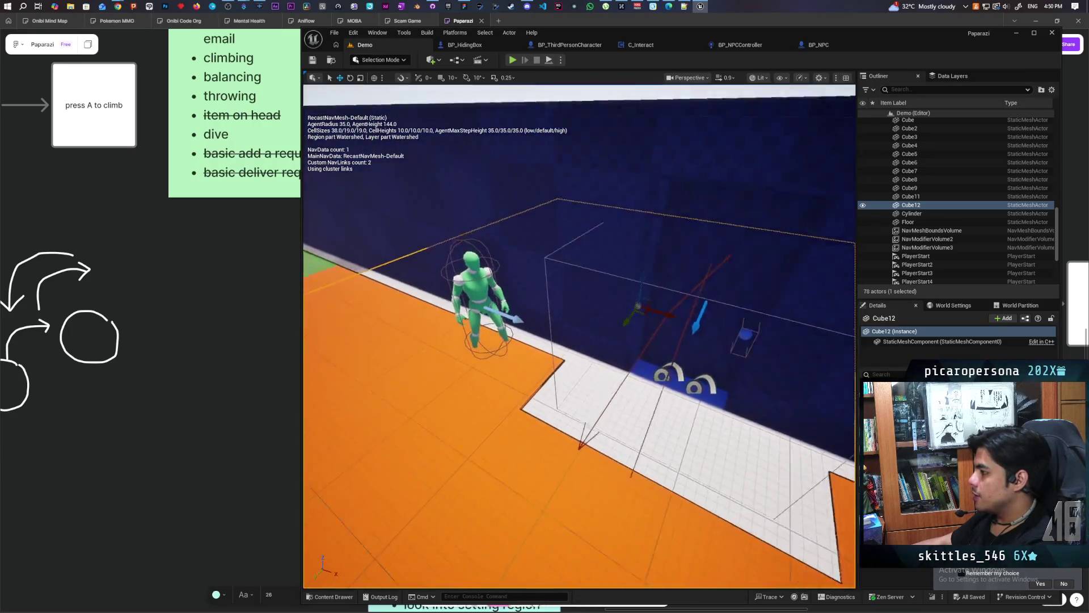
pyautogui.press('f')
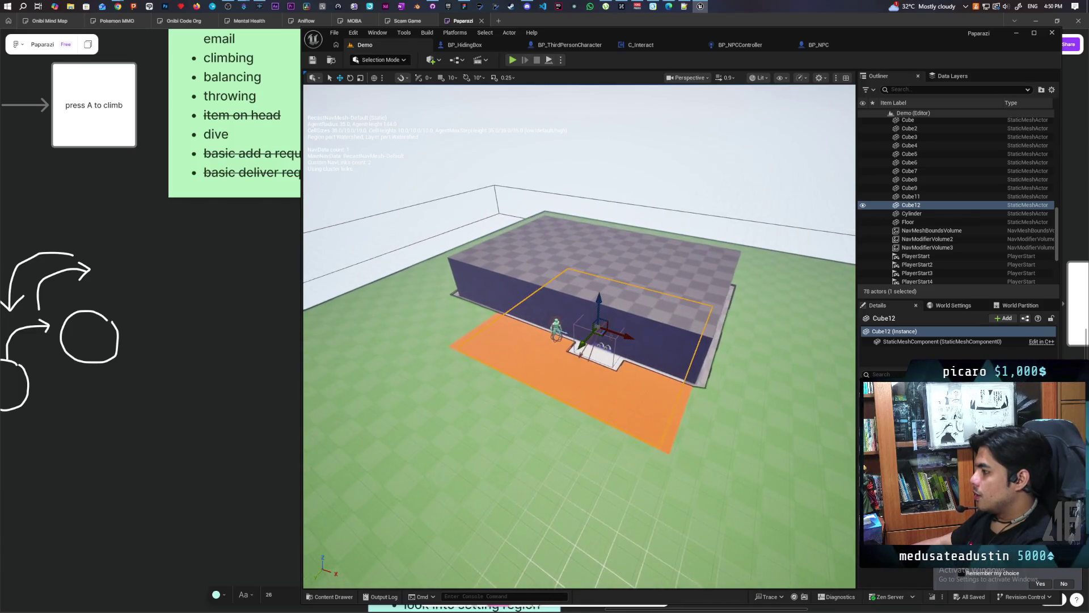
# Step: Fly over the capsules and benches to inspect the orange nav areas
pyautogui.press('s')
pyautogui.press('w')
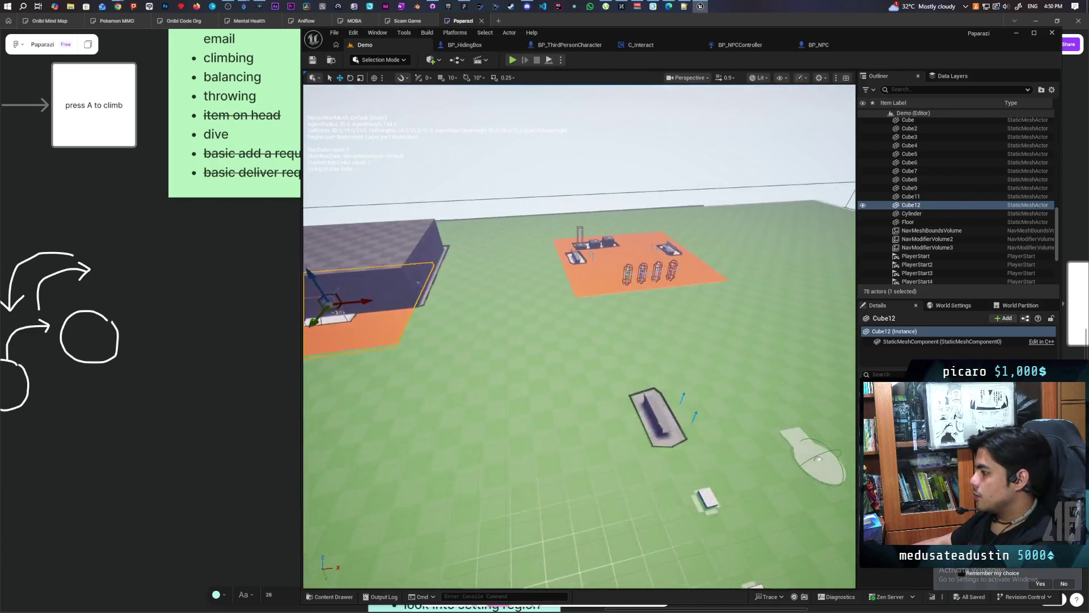
pyautogui.press('w')
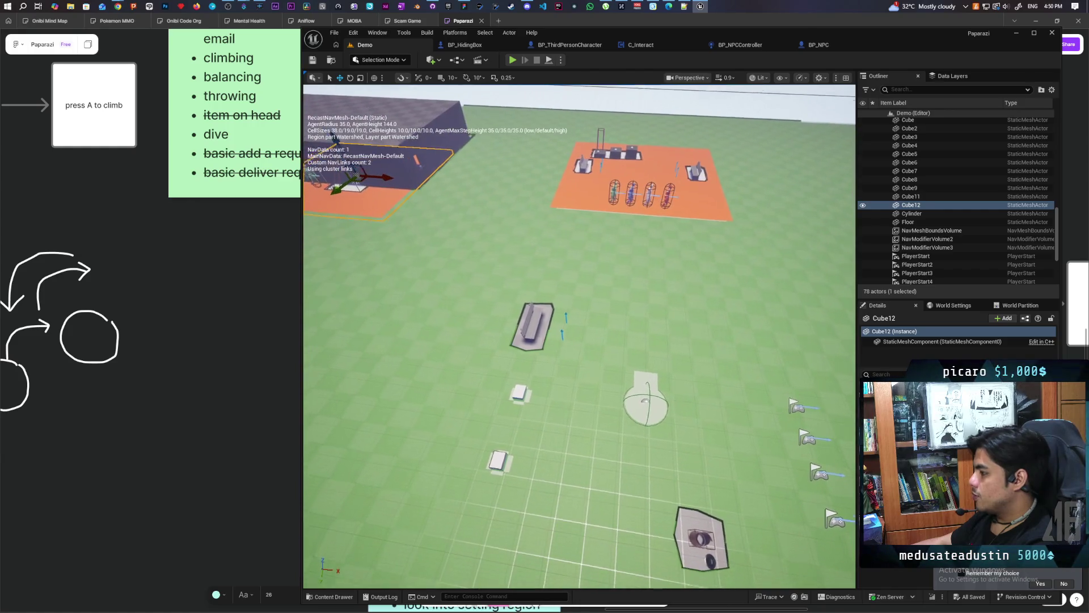
pyautogui.press('s')
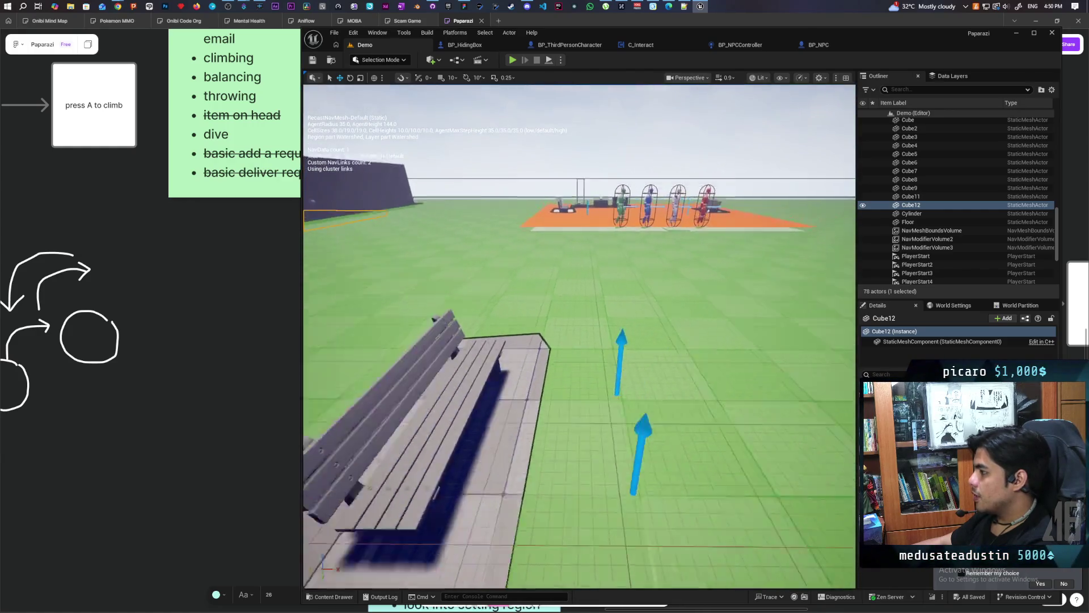
pyautogui.press('e')
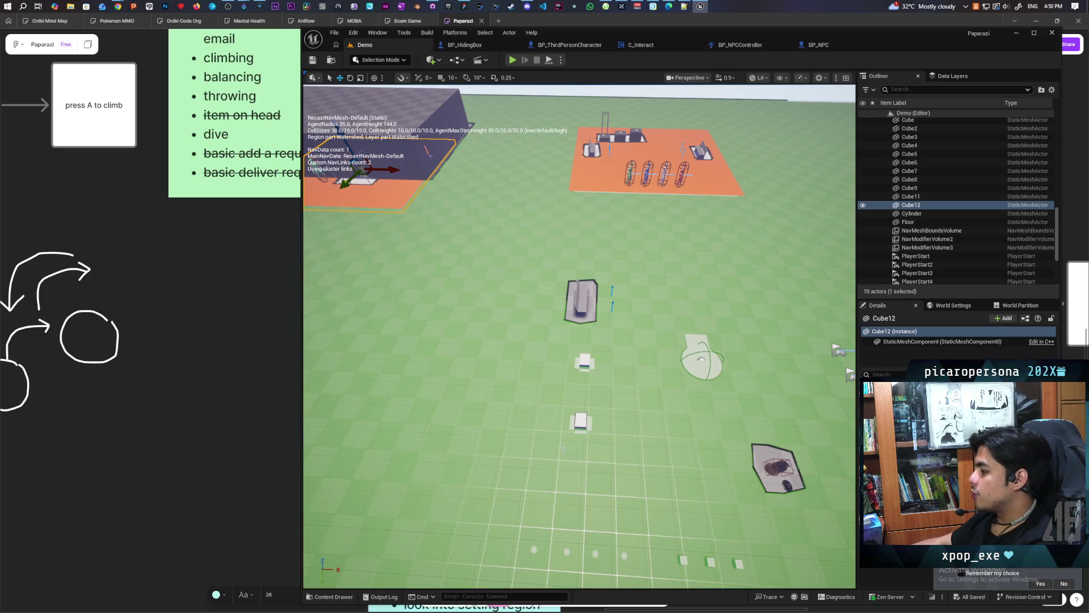
# Step: Move in to the hiding boxes, set BP_HidingBox as a Dynamic Obstacle, and return to Demo
pyautogui.press('q')
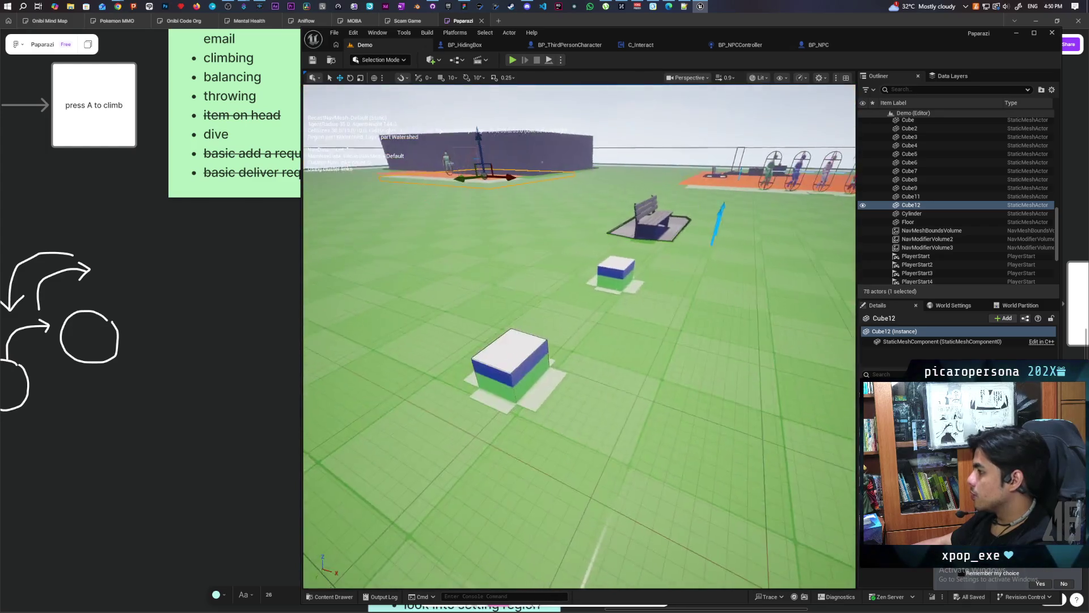
pyautogui.press('w')
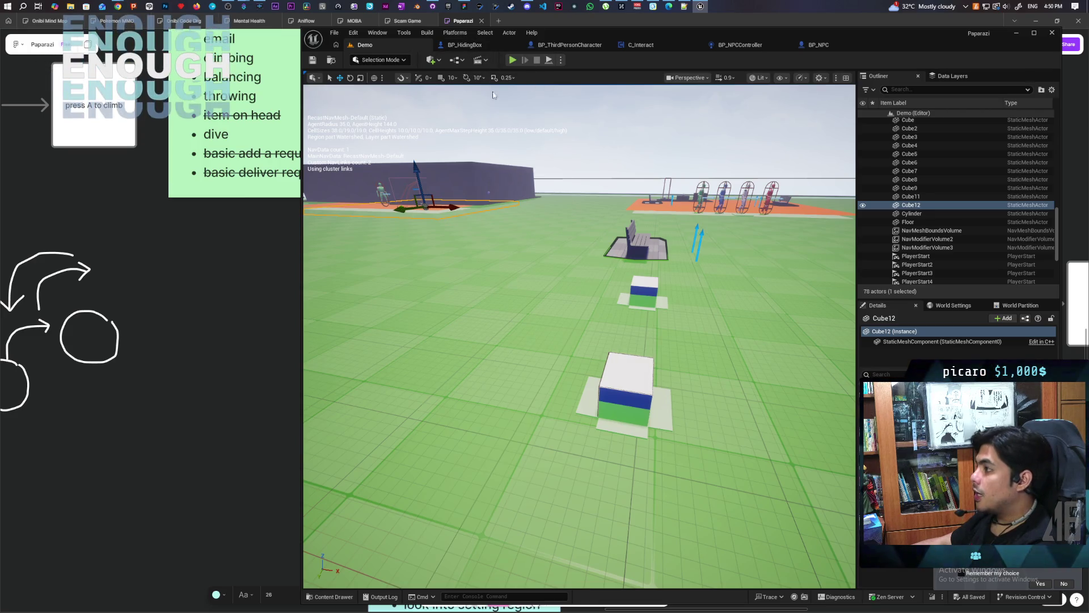
pyautogui.click(464, 44)
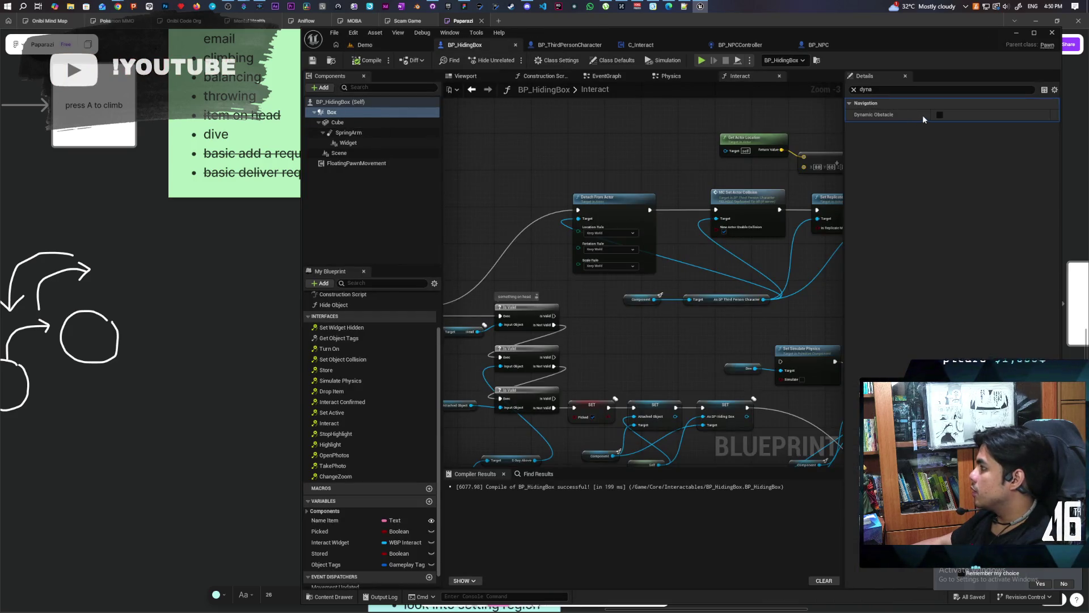
pyautogui.click(364, 45)
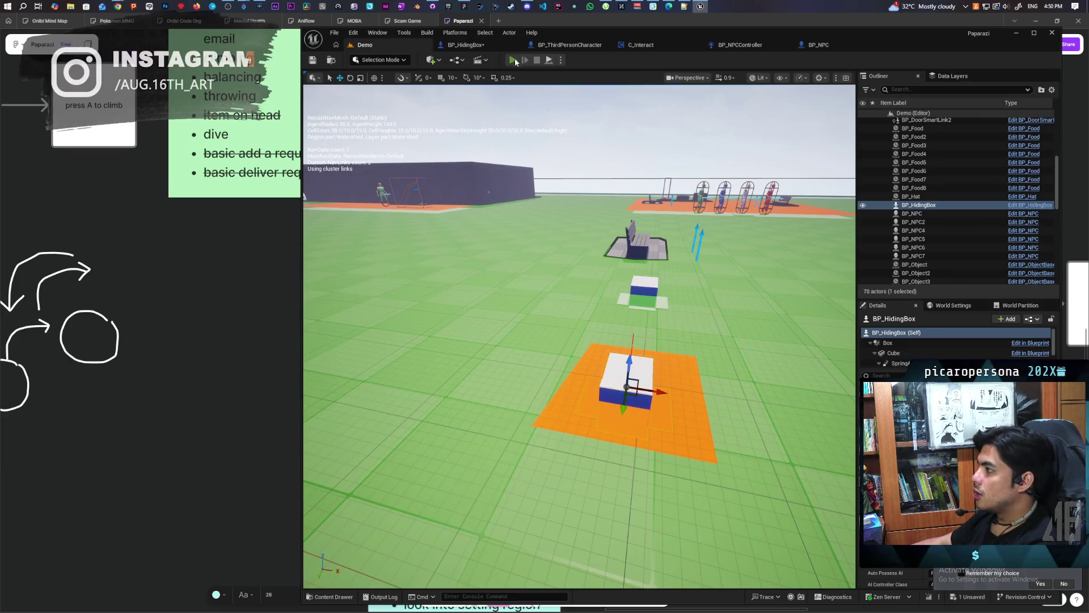
pyautogui.hotkey('alt', 'p')
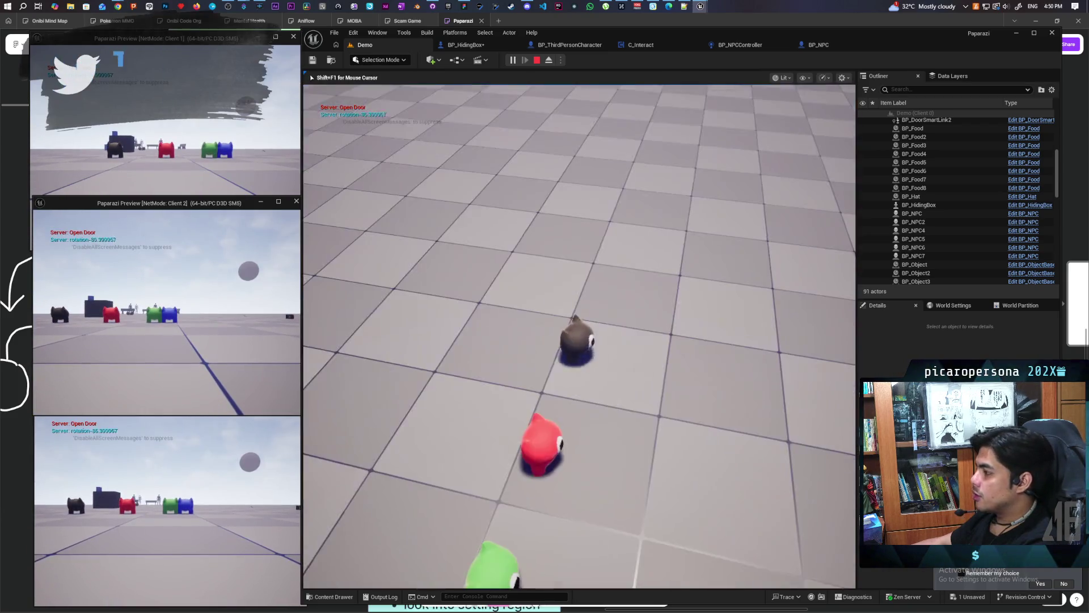
pyautogui.press('e')
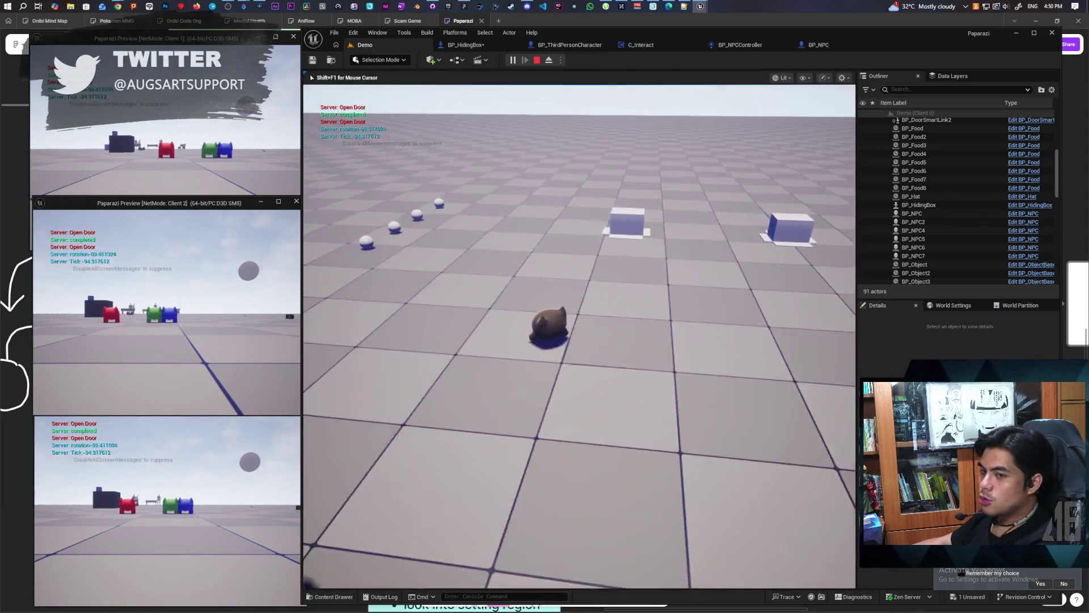
pyautogui.press('w')
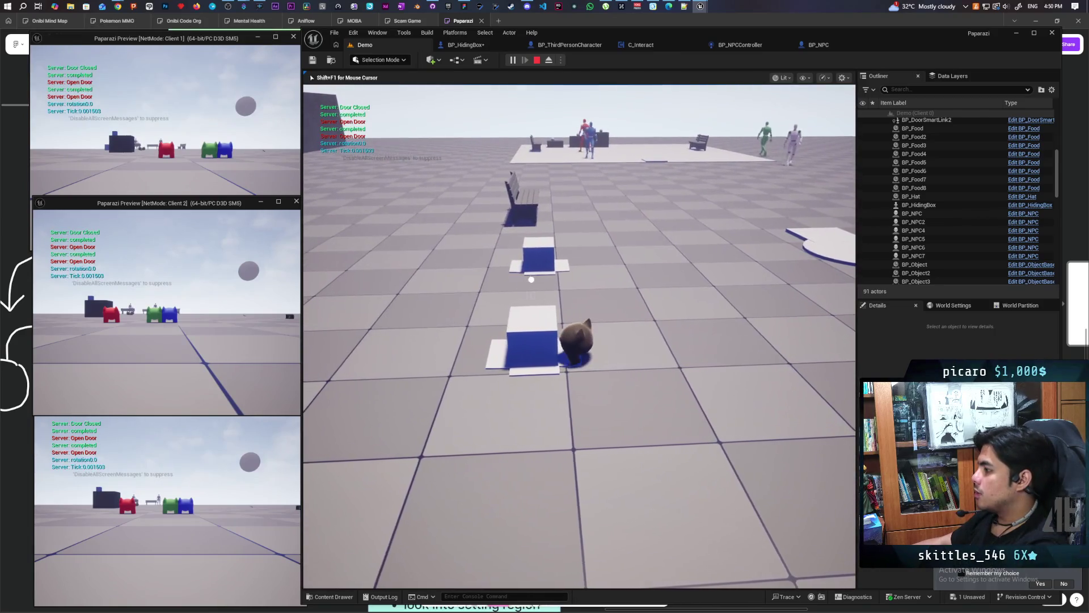
pyautogui.press('f')
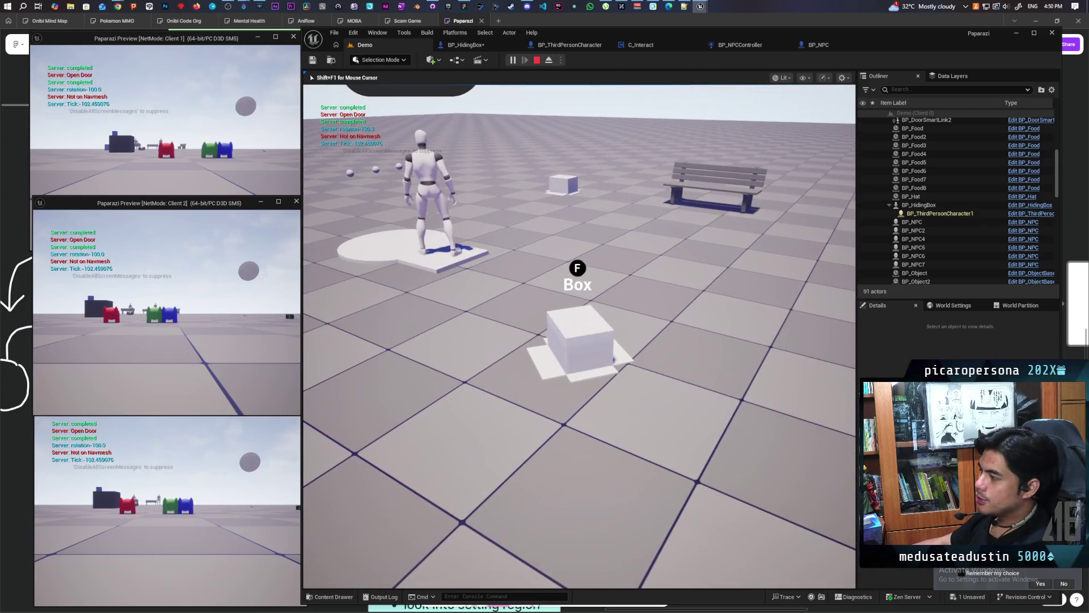
pyautogui.press('Escape')
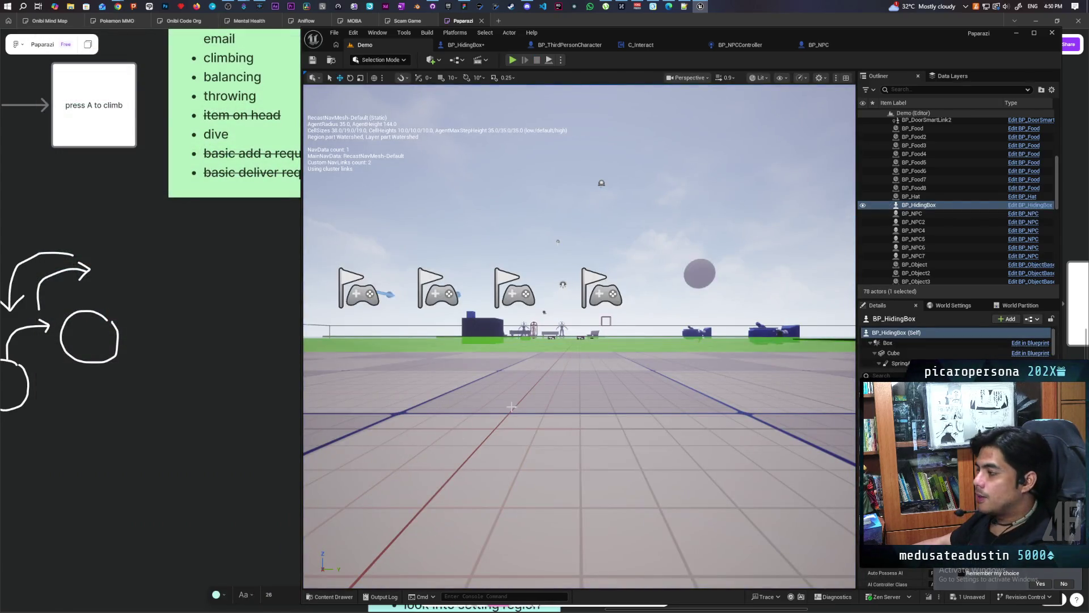
# Step: Frame the hiding box from above the map and reopen the BP_HidingBox blueprint
pyautogui.press('f')
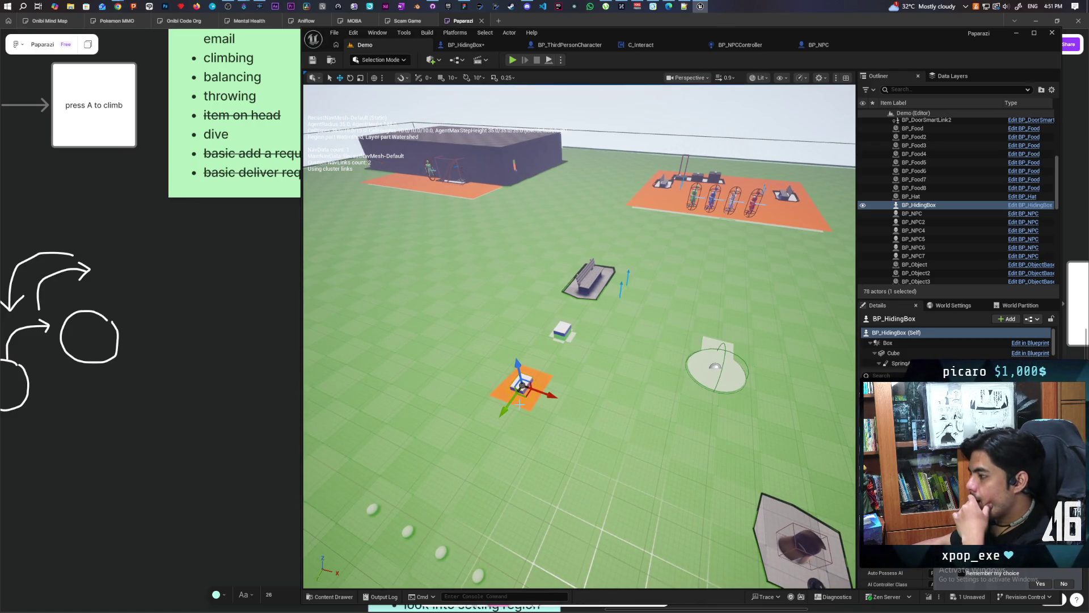
pyautogui.click(476, 46)
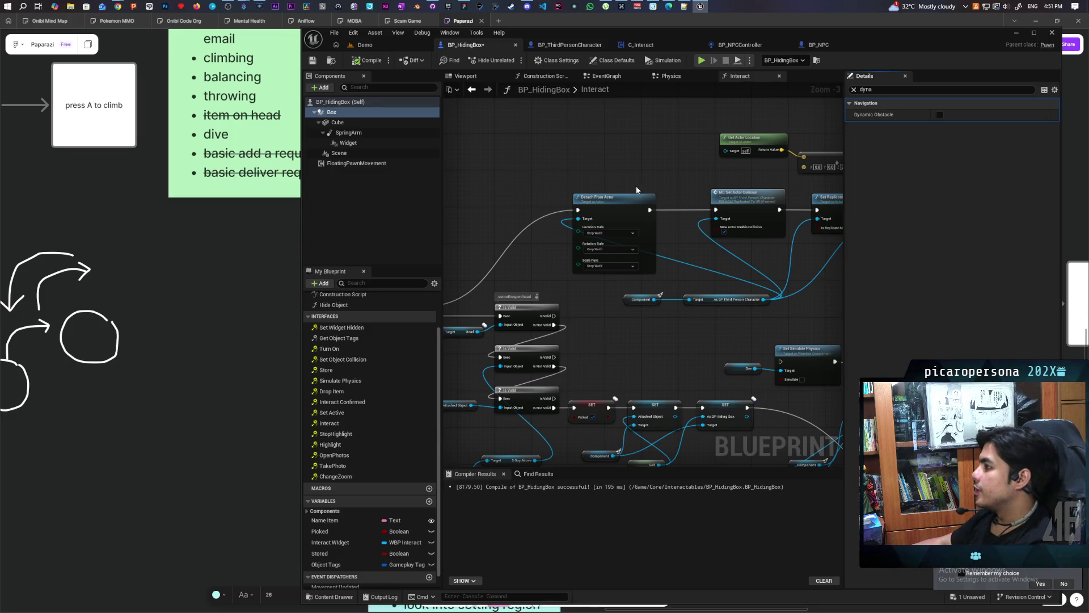
# Step: Save BP_HidingBox, then return to the Demo level centred on the hiding box
pyautogui.hotkey('ctrl', 's')
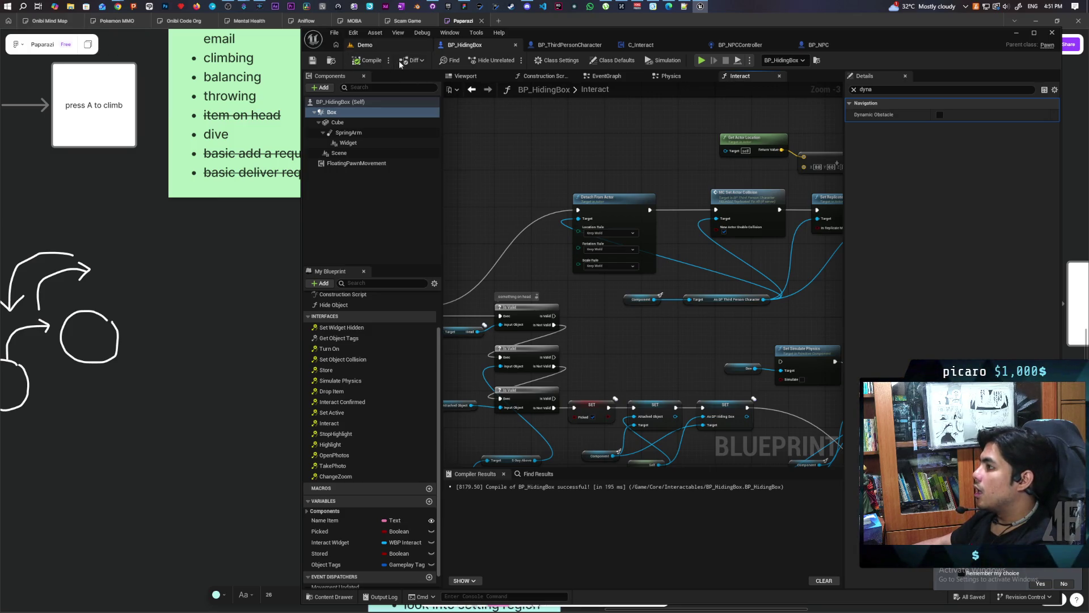
pyautogui.click(366, 45)
pyautogui.press('f')
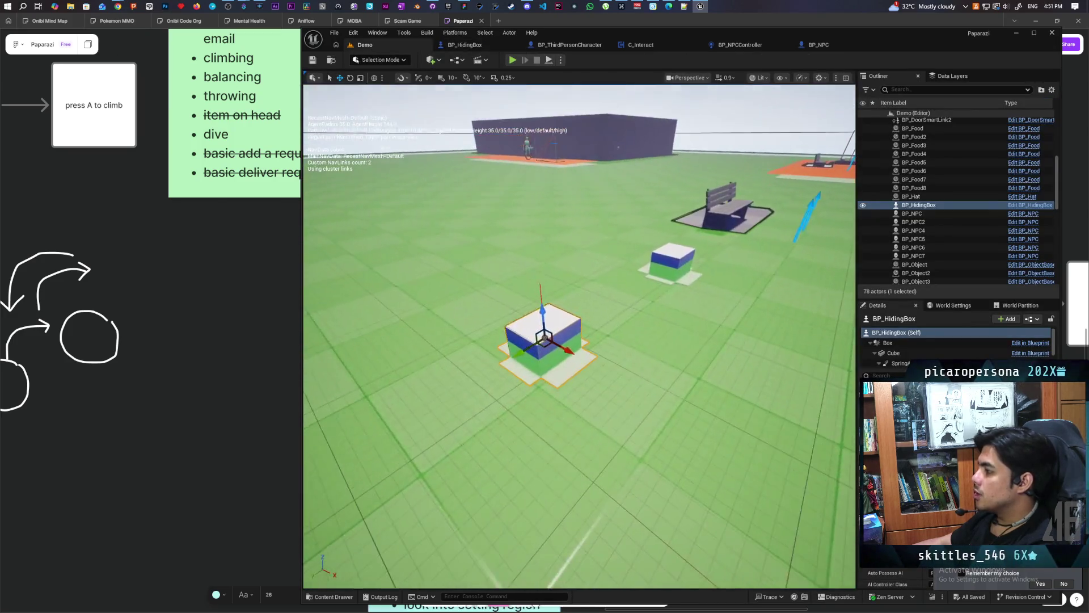
pyautogui.moveTo(578, 334)
pyautogui.mouseDown()
pyautogui.moveTo(601, 335)
pyautogui.moveTo(561, 335)
pyautogui.moveTo(579, 335)
pyautogui.mouseUp()
pyautogui.press('f')
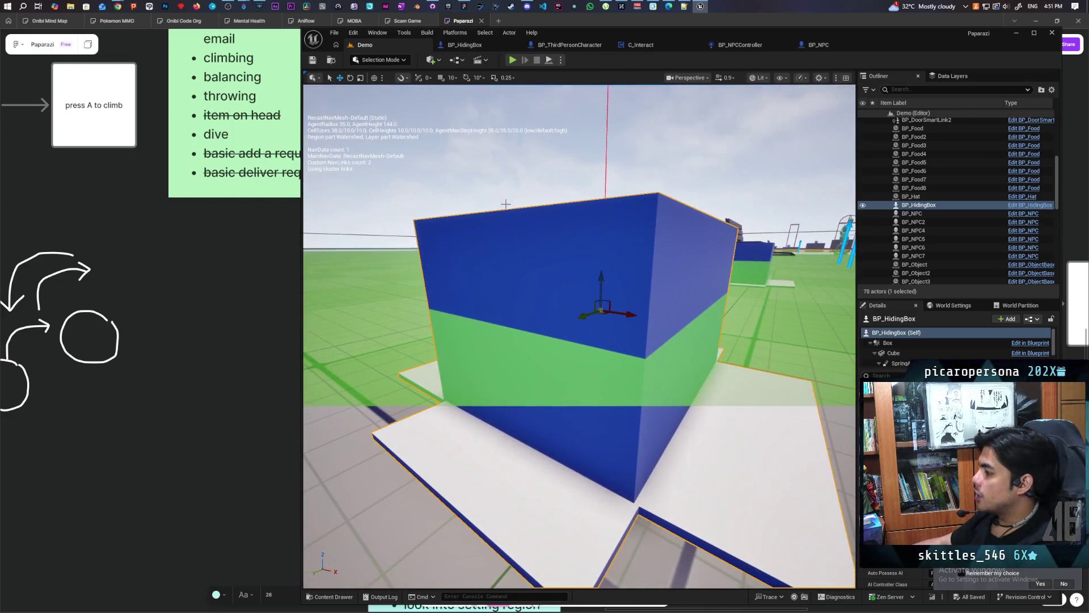
pyautogui.moveTo(510, 245)
pyautogui.mouseDown()
pyautogui.moveTo(509, 261)
pyautogui.moveTo(499, 258)
pyautogui.moveTo(512, 221)
pyautogui.moveTo(512, 238)
pyautogui.mouseUp()
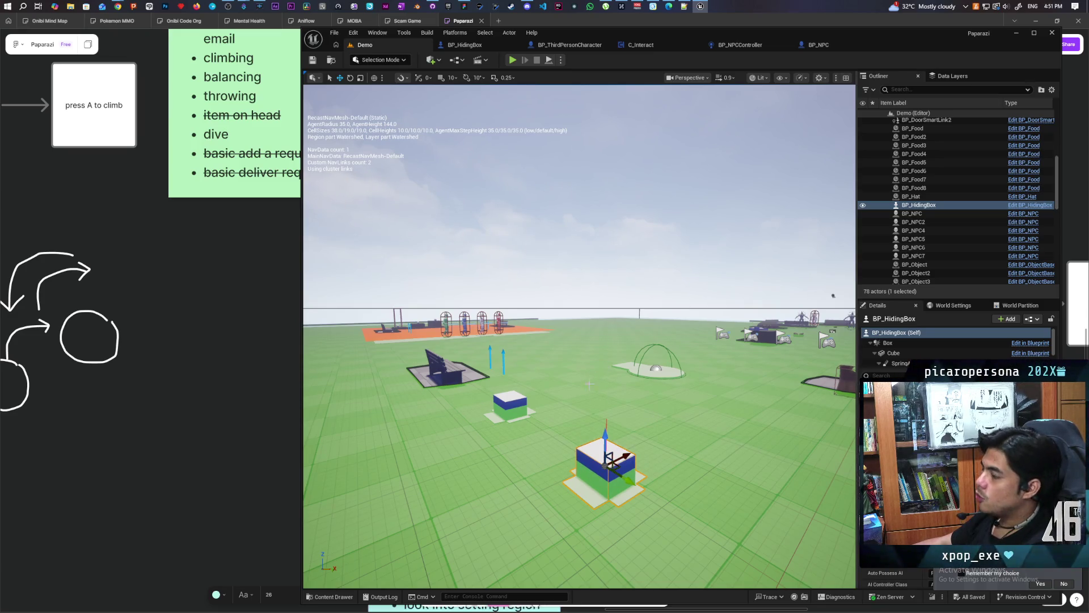
pyautogui.moveTo(561, 292); pyautogui.dragTo(590, 336)
pyautogui.moveTo(641, 139); pyautogui.dragTo(596, 145)
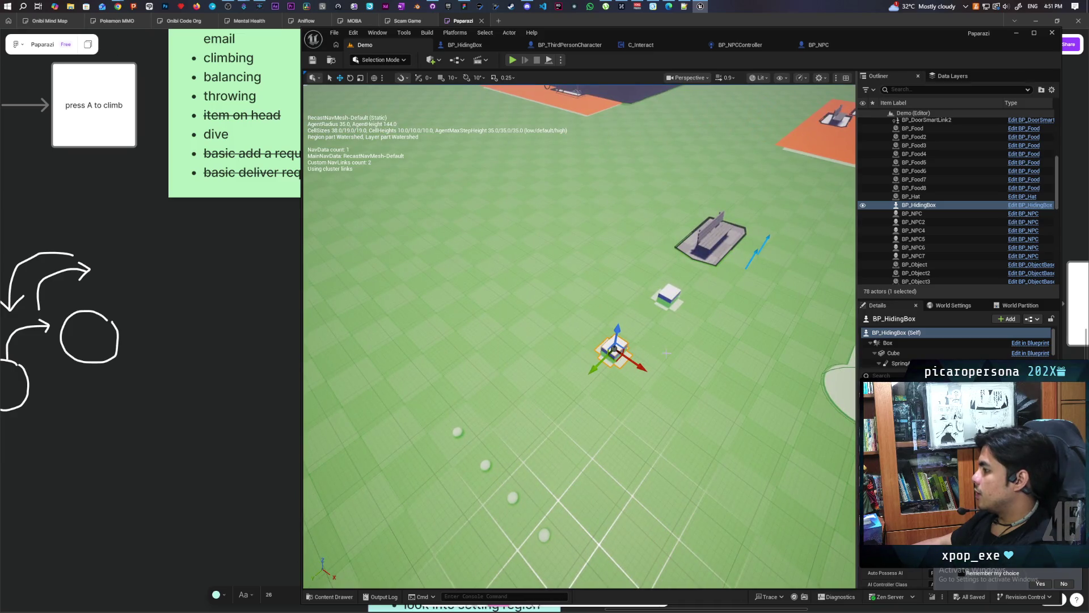
pyautogui.moveTo(613, 349); pyautogui.dragTo(511, 355)
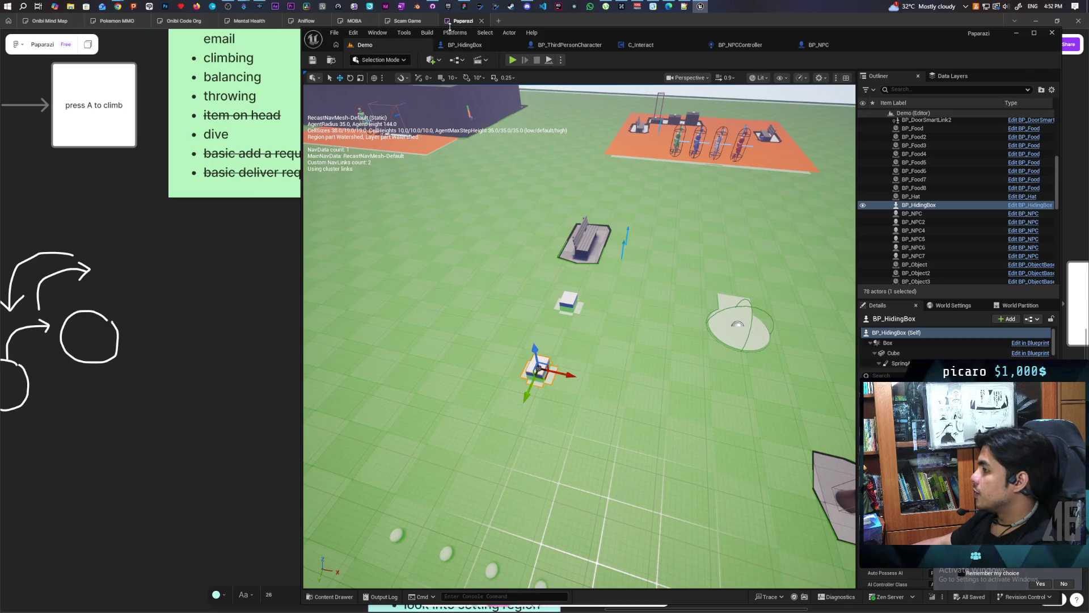
pyautogui.moveTo(119, 8)
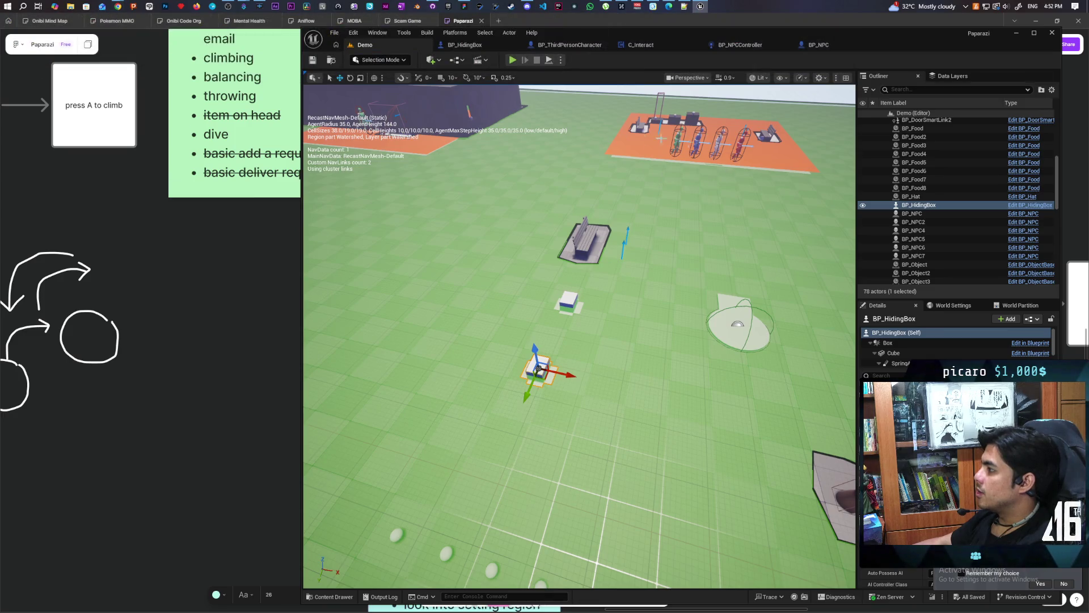
pyautogui.click(670, 169)
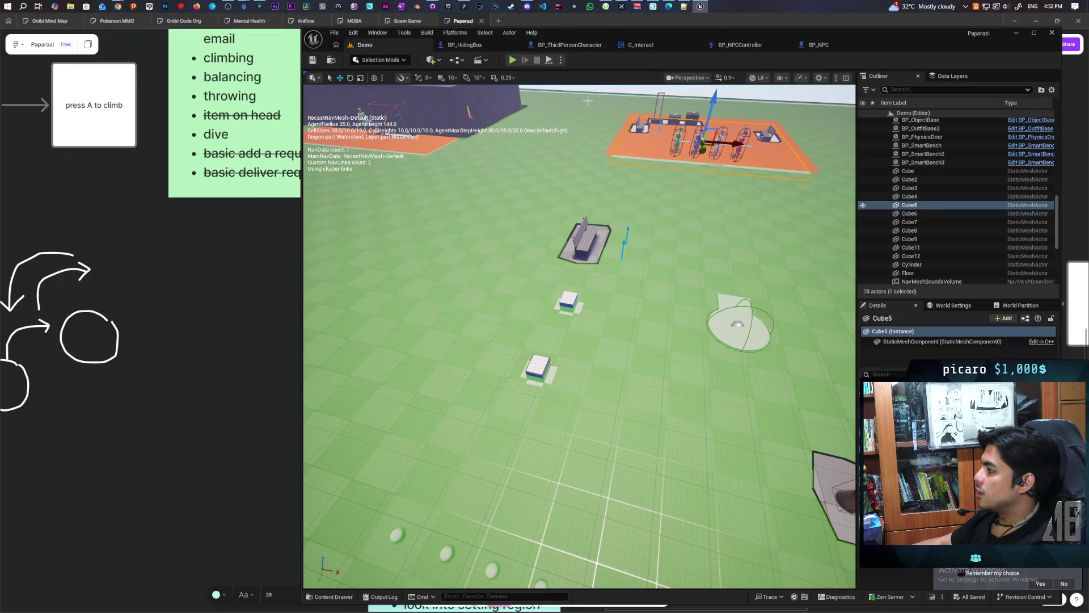
pyautogui.click(587, 101)
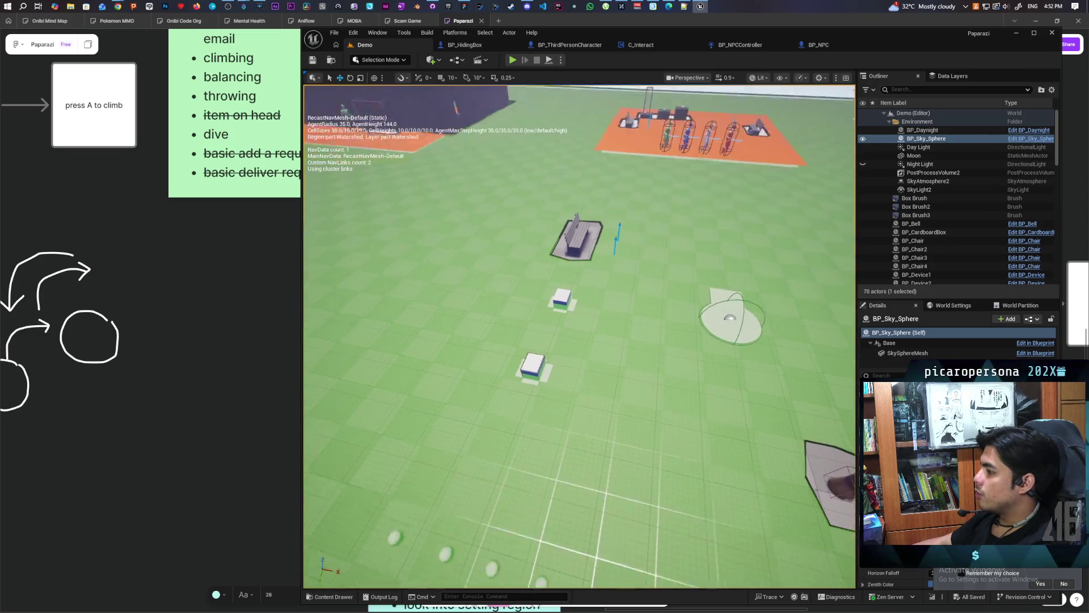
pyautogui.moveTo(579, 334); pyautogui.dragTo(511, 341)
pyautogui.moveTo(625, 220); pyautogui.dragTo(617, 221)
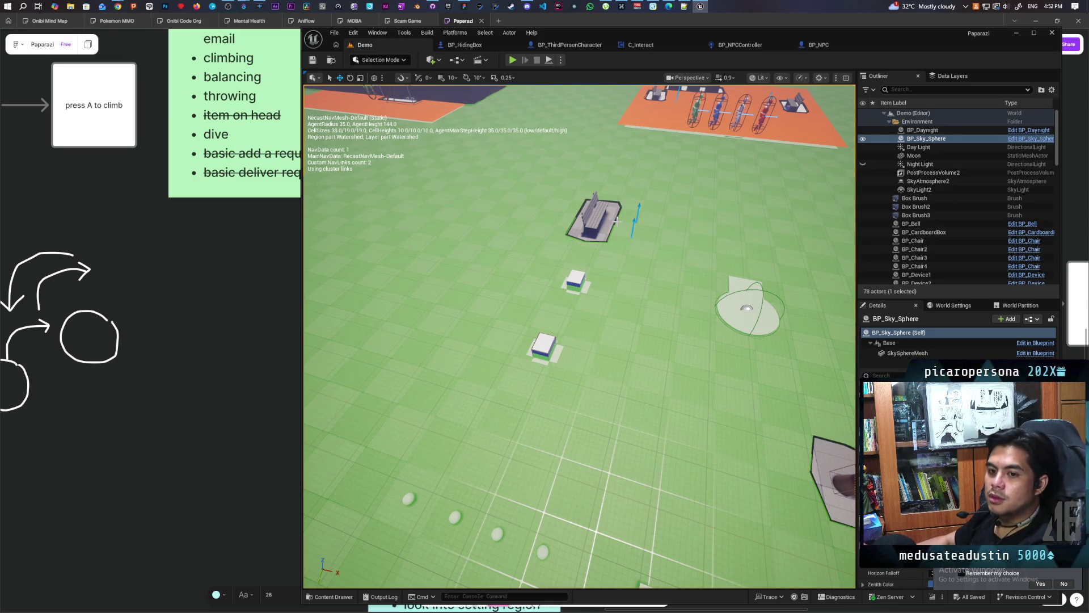
pyautogui.click(514, 60)
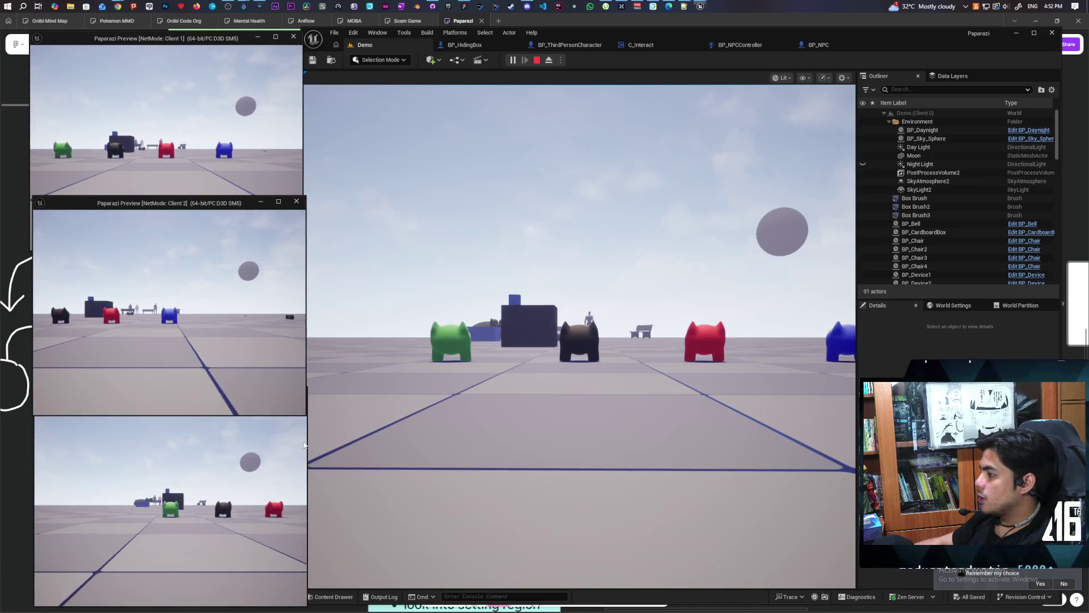
# Step: Walk the player past the blue boxes and round platform toward the NPC
pyautogui.press('w')
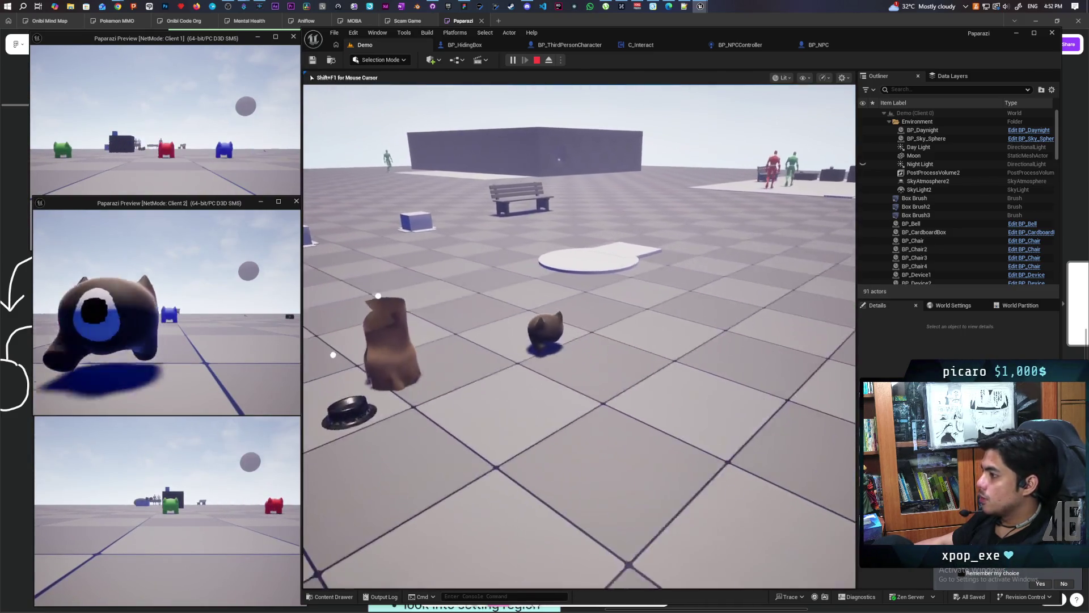
pyautogui.press('w')
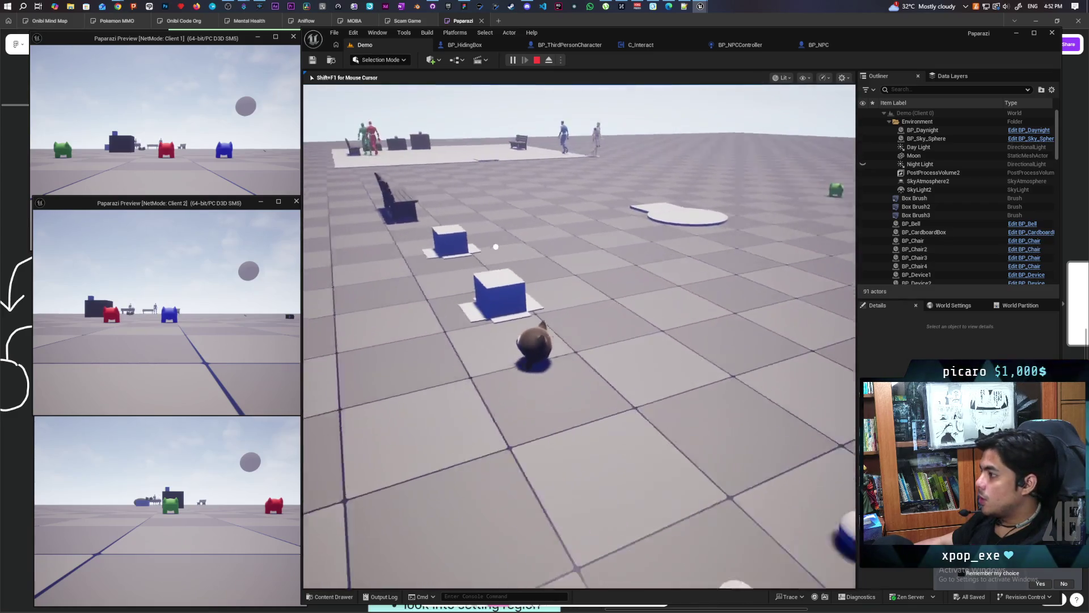
pyautogui.press('w')
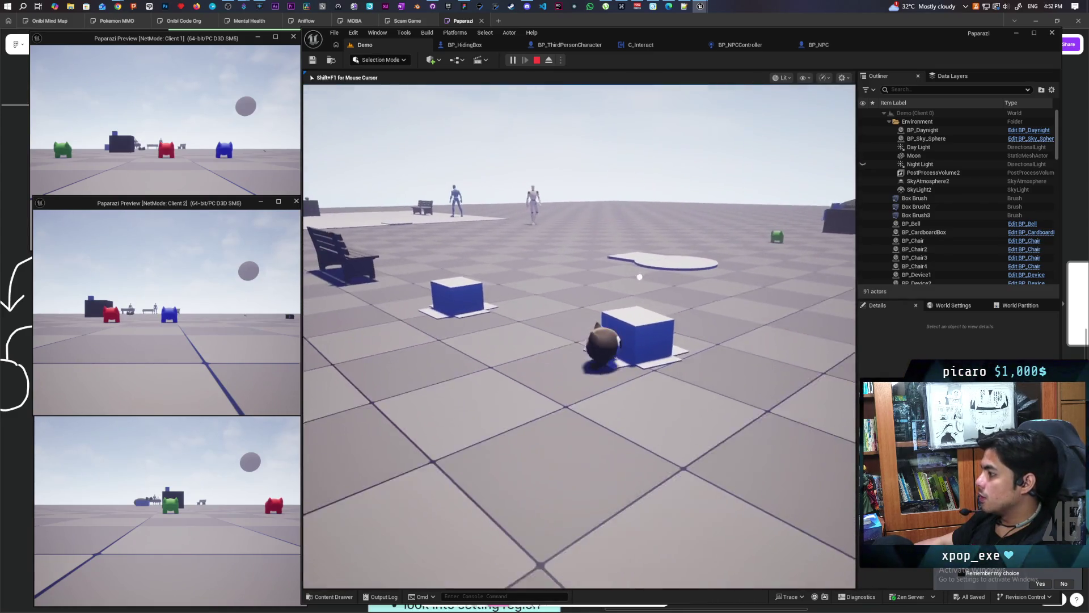
pyautogui.press('w')
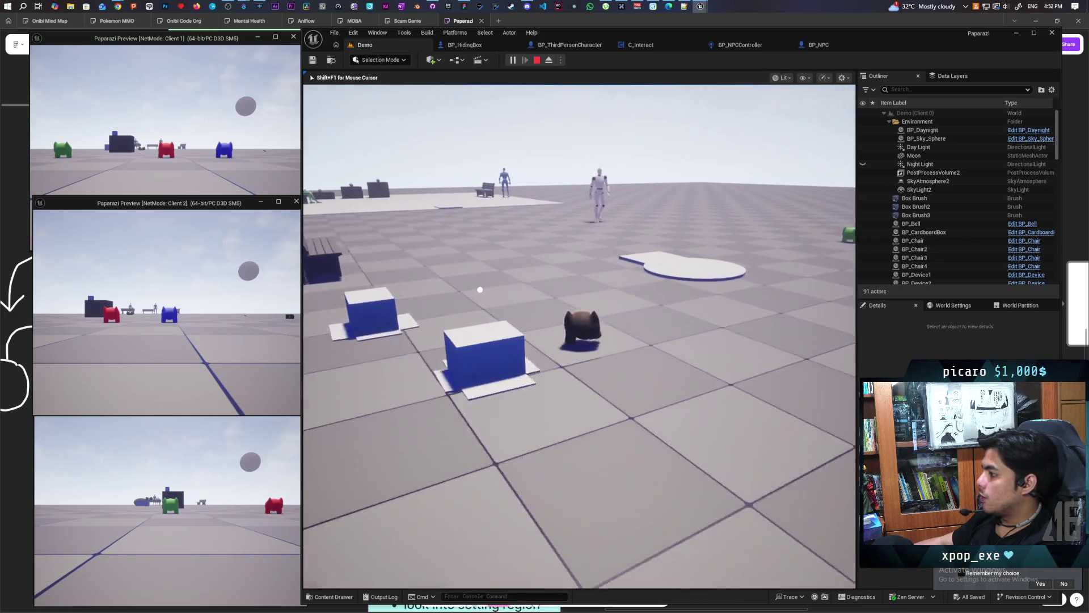
pyautogui.press('w')
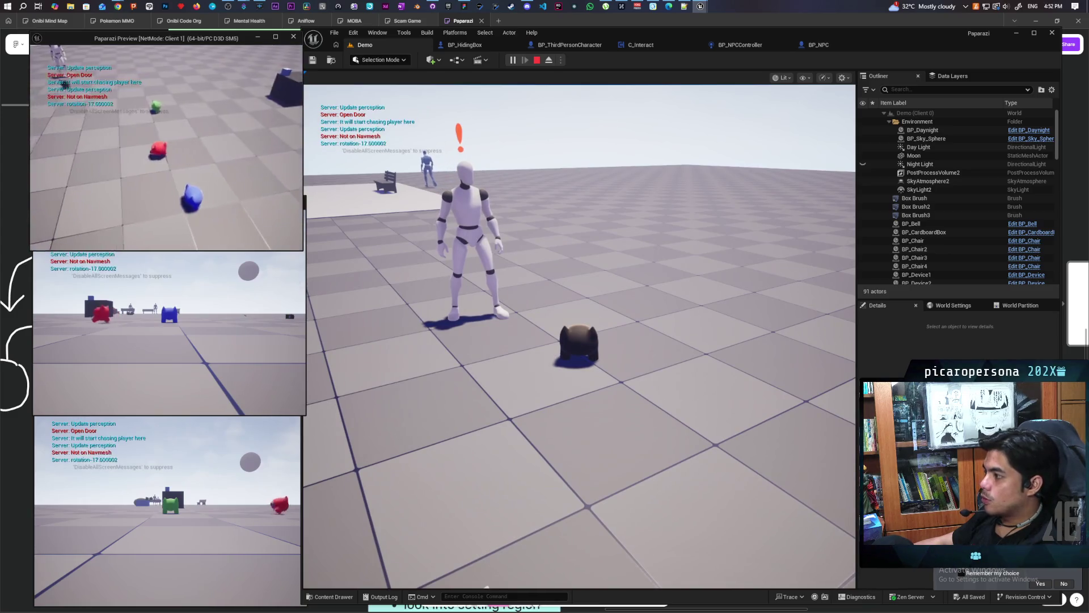
# Step: Bring Client 1's red player to a hiding box, leave it, then eject with F8
pyautogui.press('w')
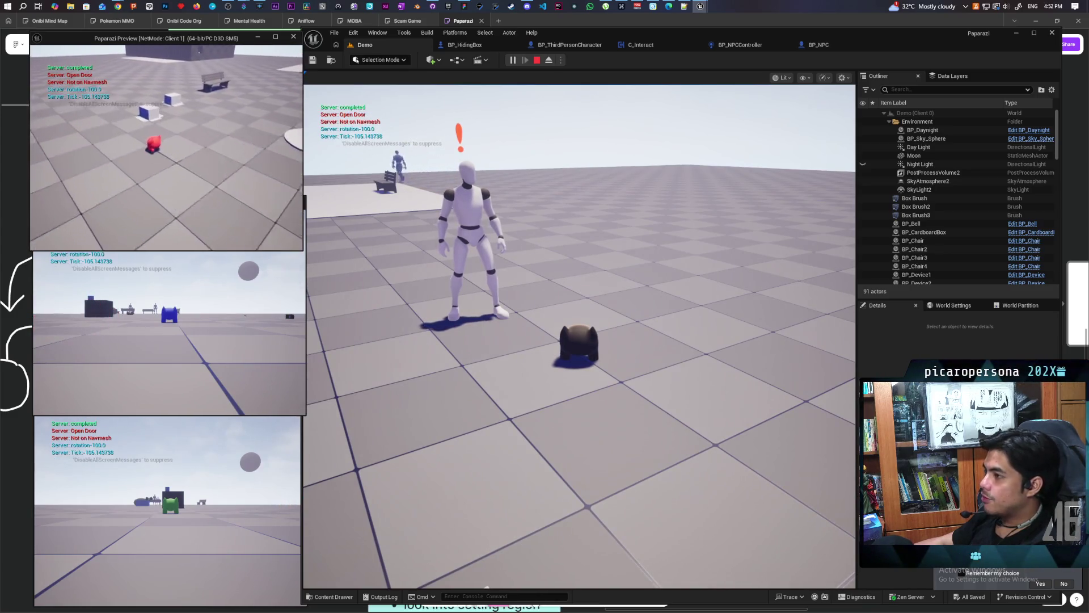
pyautogui.press('w')
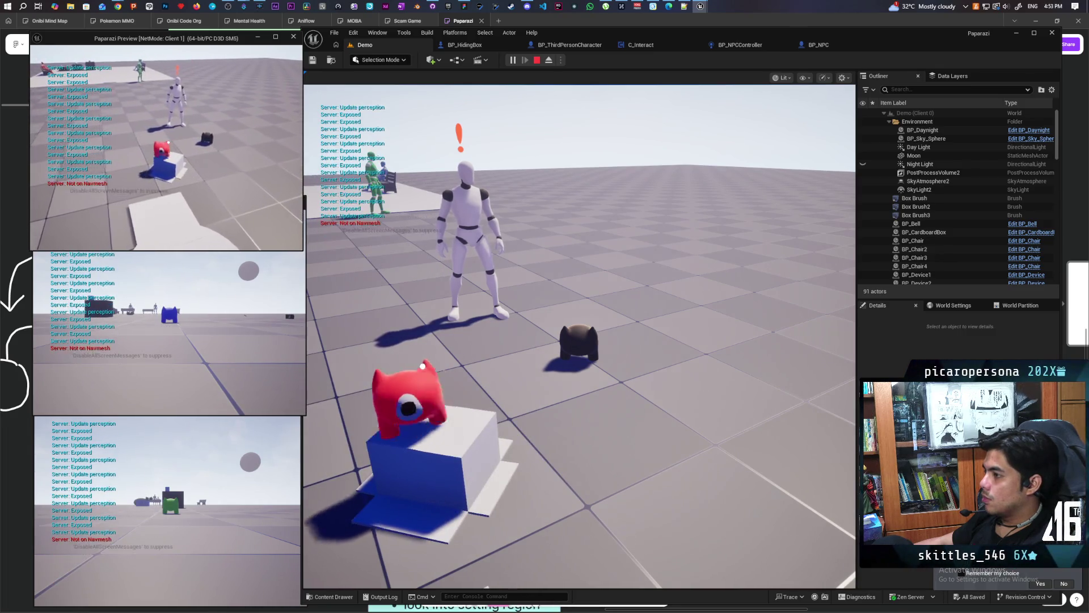
pyautogui.press('f')
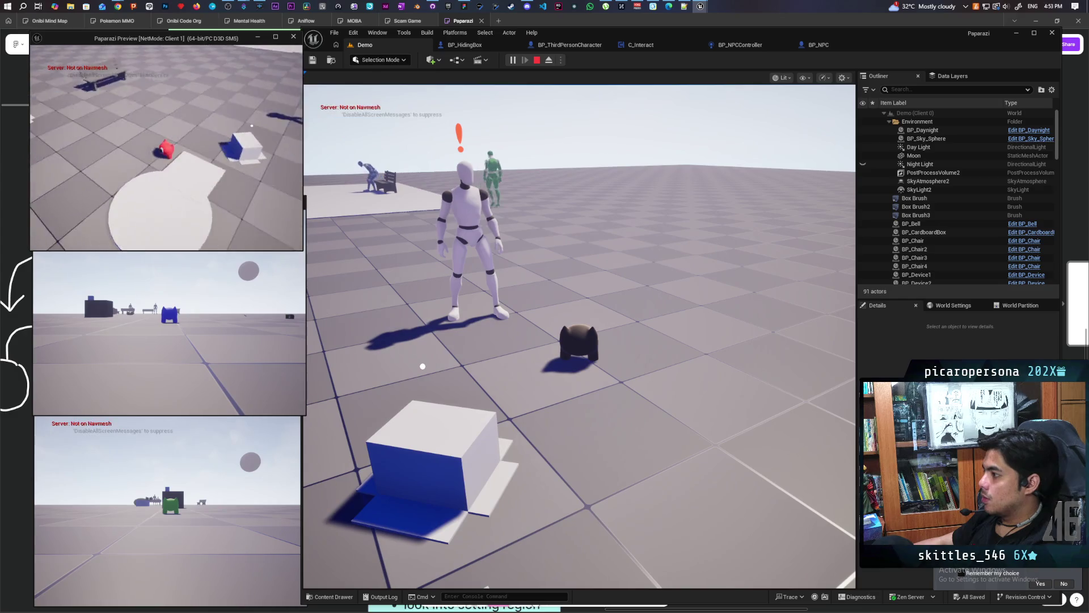
pyautogui.click(340, 130)
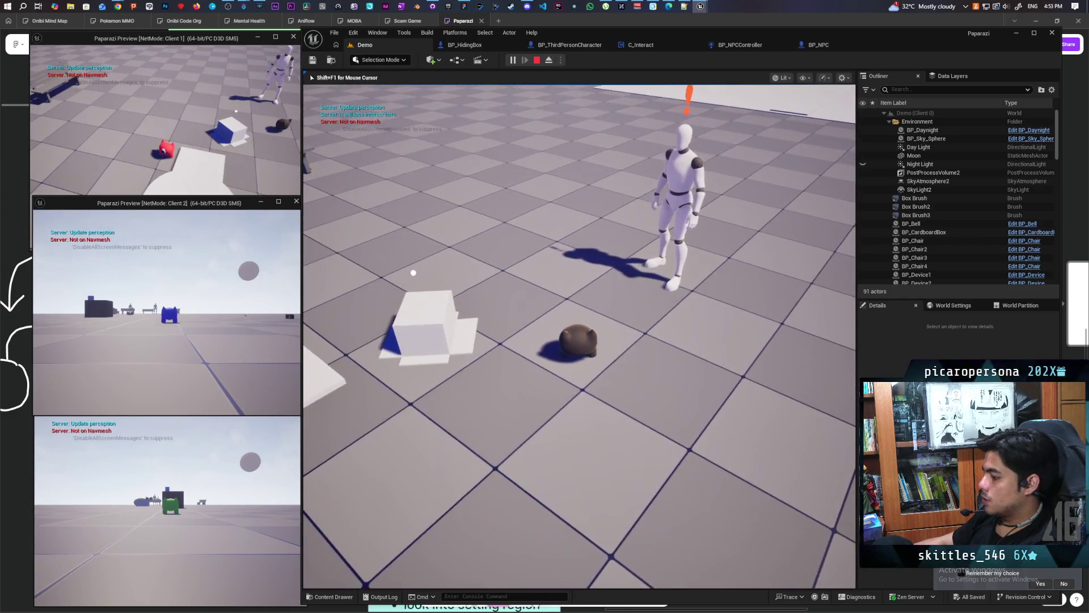
pyautogui.press('F8')
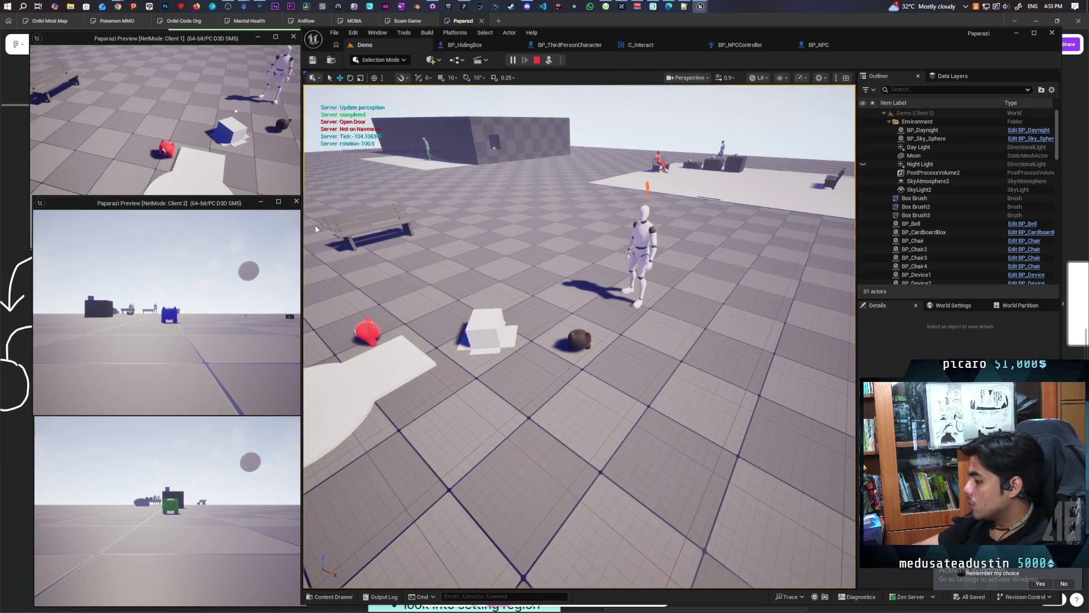
# Step: Show the navmesh overlay in game, stop the playtest, and reopen the BP_HidingBox blueprint
pyautogui.press('p')
pyautogui.press('F8')
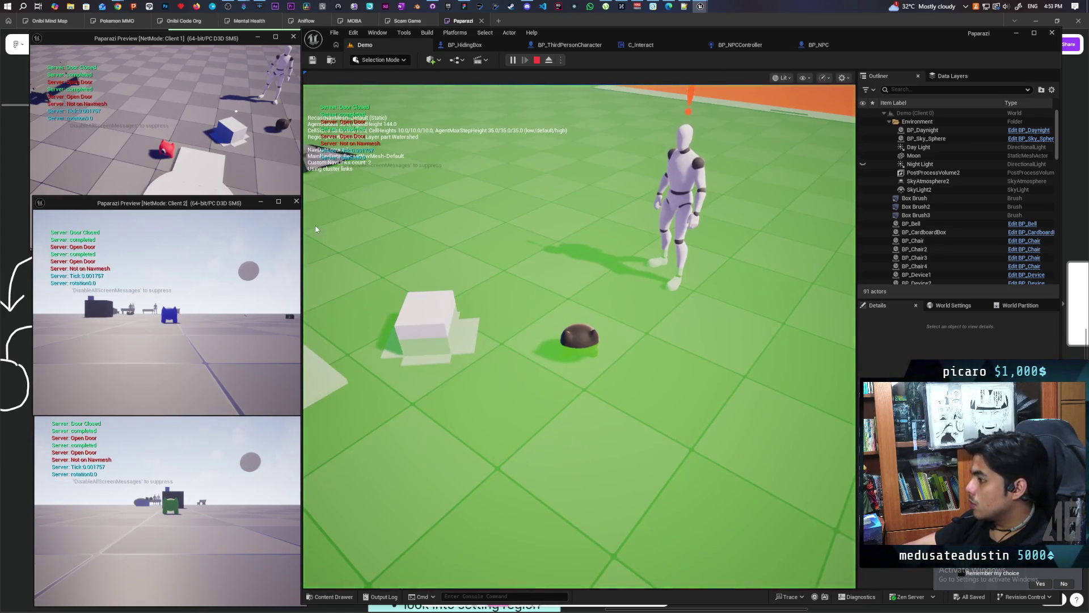
pyautogui.click(316, 229)
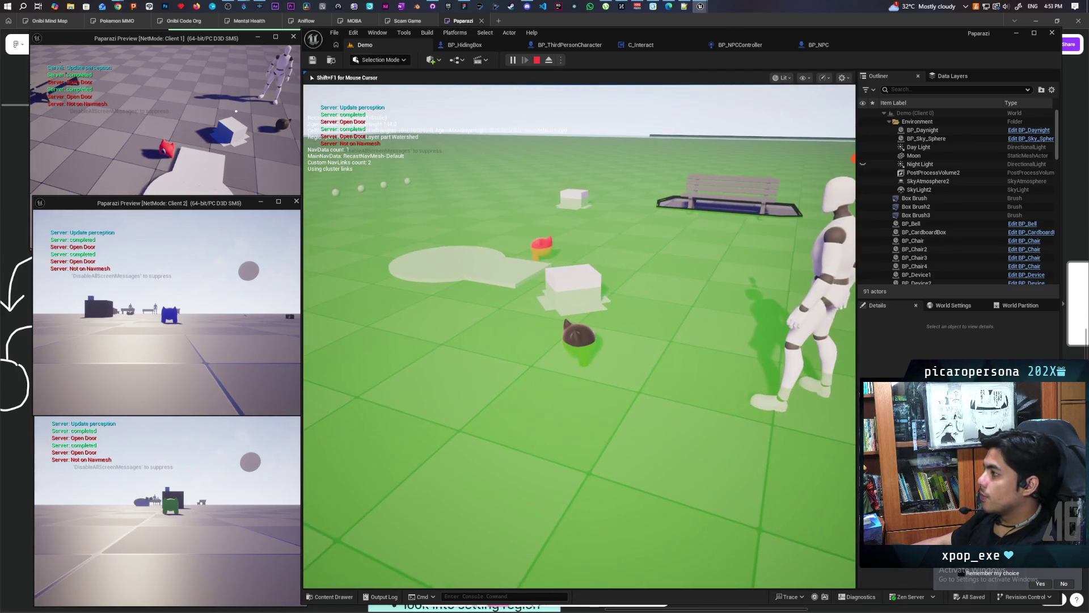
pyautogui.hotkey('shift', 'F1')
pyautogui.press('Escape')
pyautogui.click(472, 46)
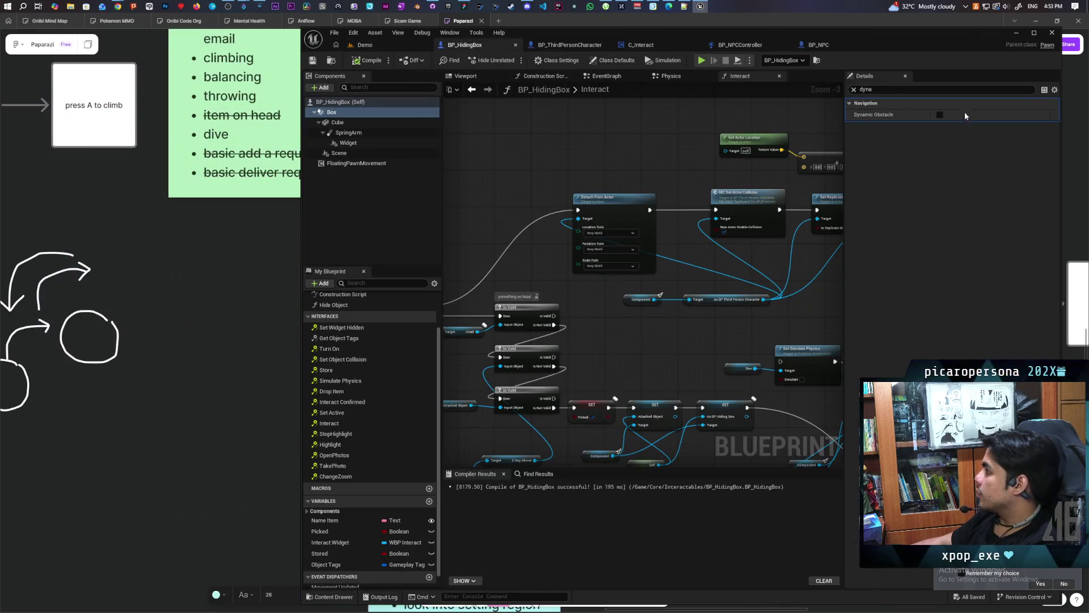
# Step: Tick Dynamic Obstacle on BP_HidingBox and start a three-client playtest from Demo with Alt+P
pyautogui.click(940, 115)
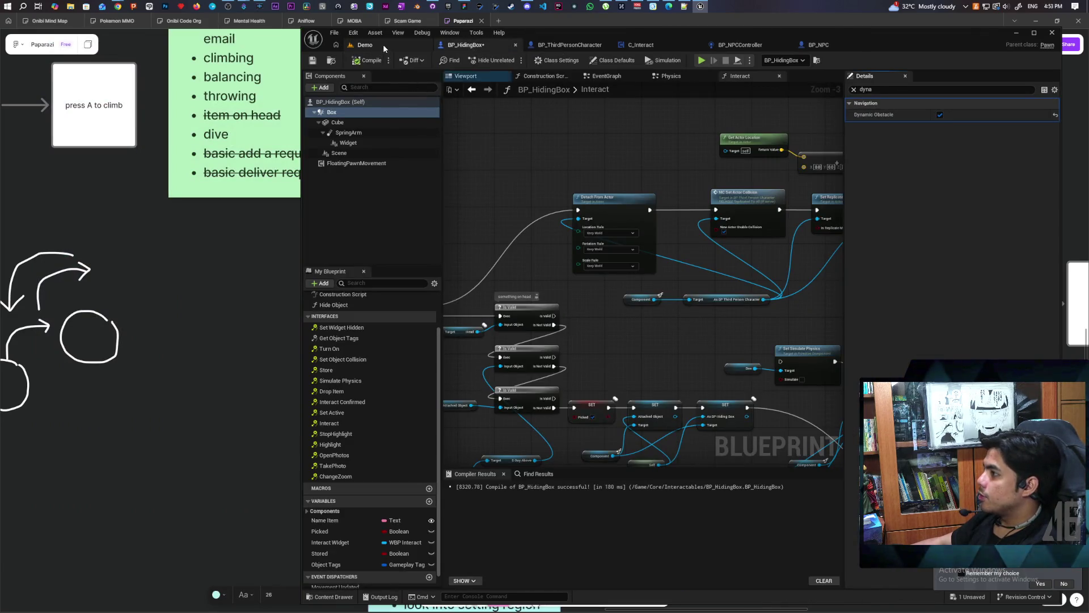
pyautogui.click(365, 45)
pyautogui.hotkey('alt', 'p')
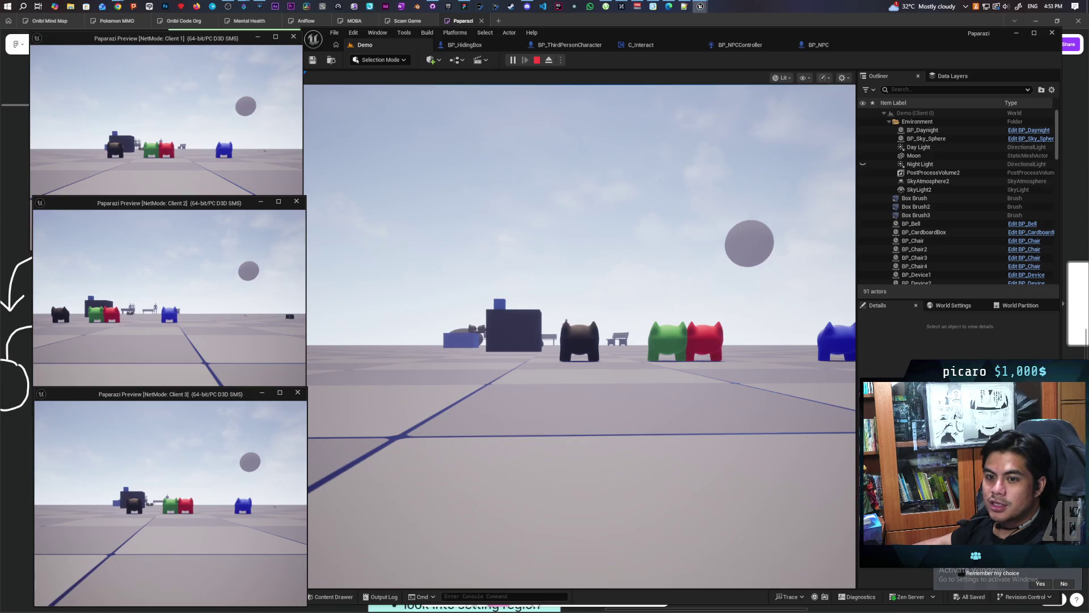
# Step: Walk Client 1's player toward the NPCs and hide inside the box
pyautogui.hotkey('alt', 'Tab')
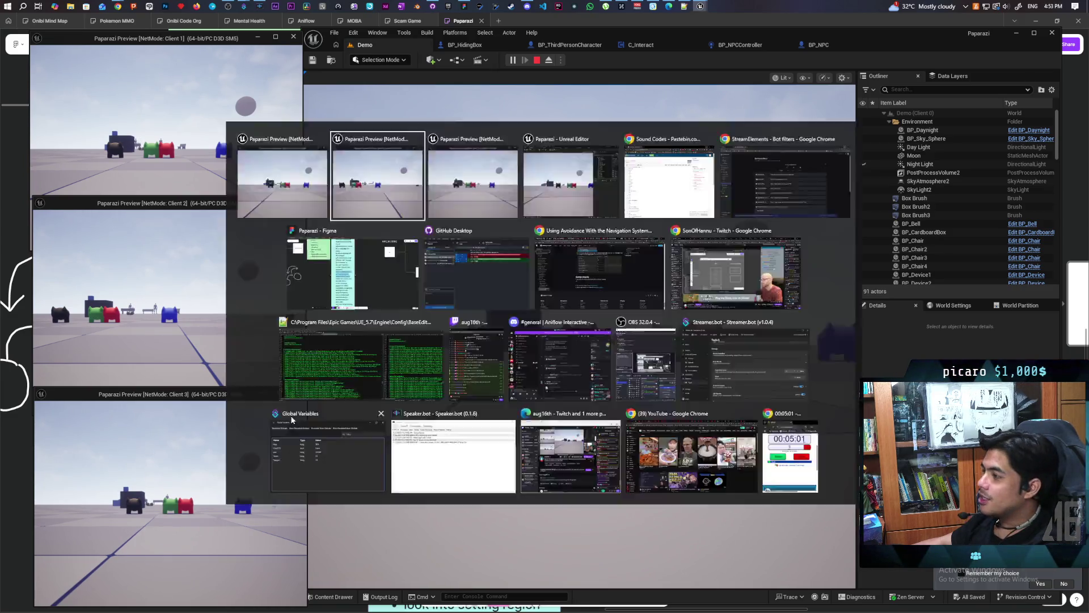
pyautogui.press('w')
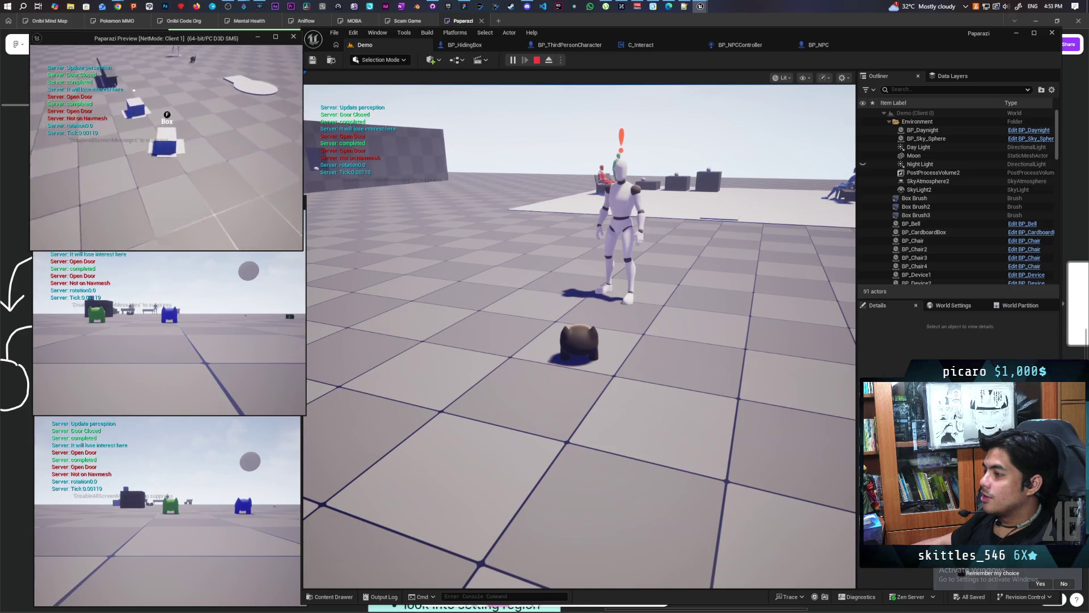
pyautogui.press('f')
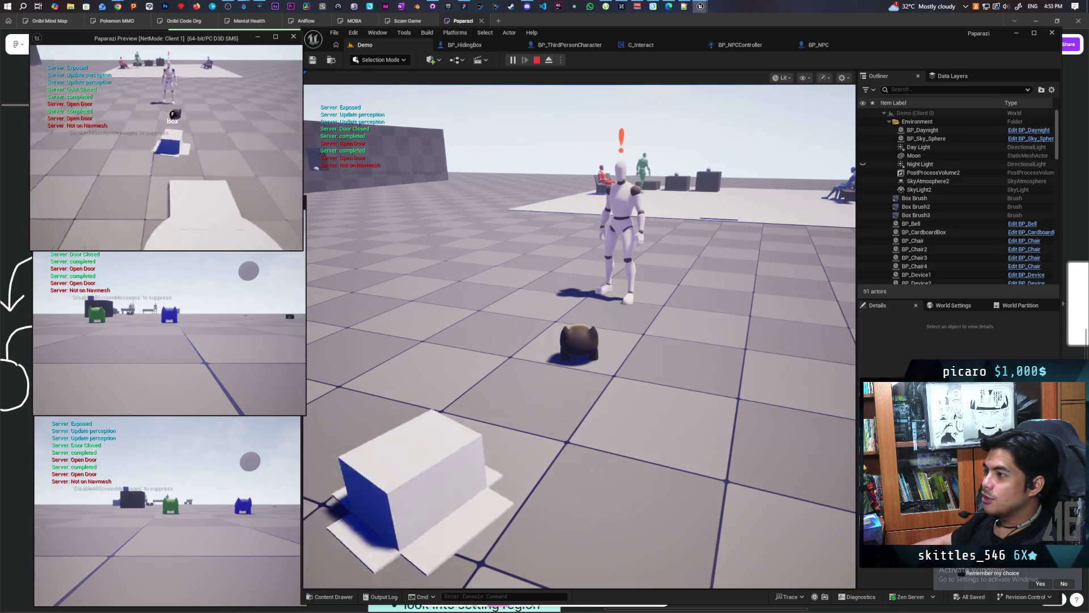
pyautogui.press('w')
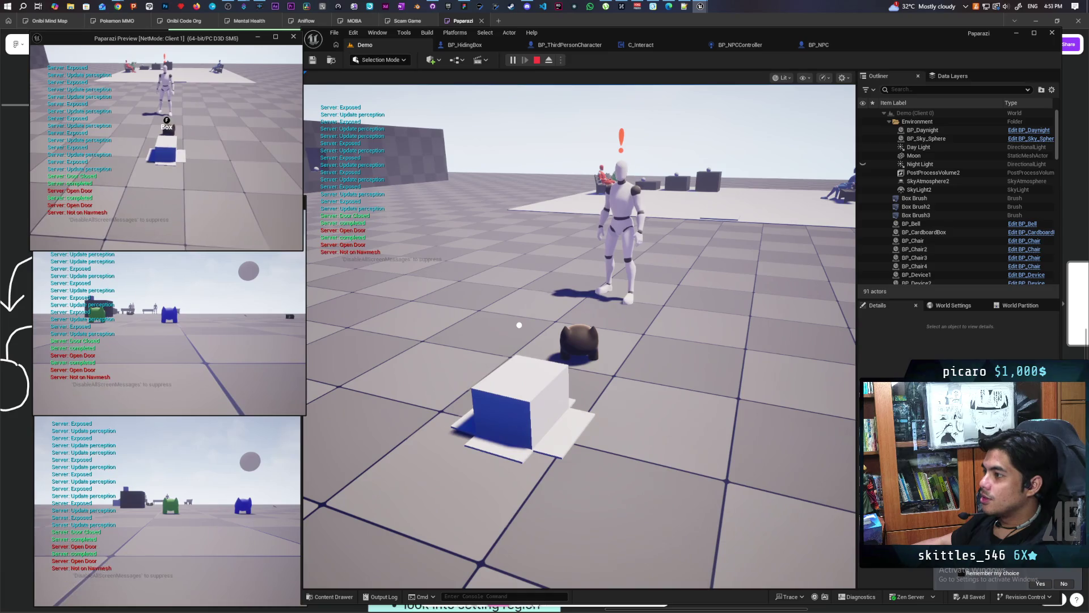
# Step: Pop the red player out, circle the hiding box, and turn on the navmesh overlay
pyautogui.press('f')
pyautogui.press('a')
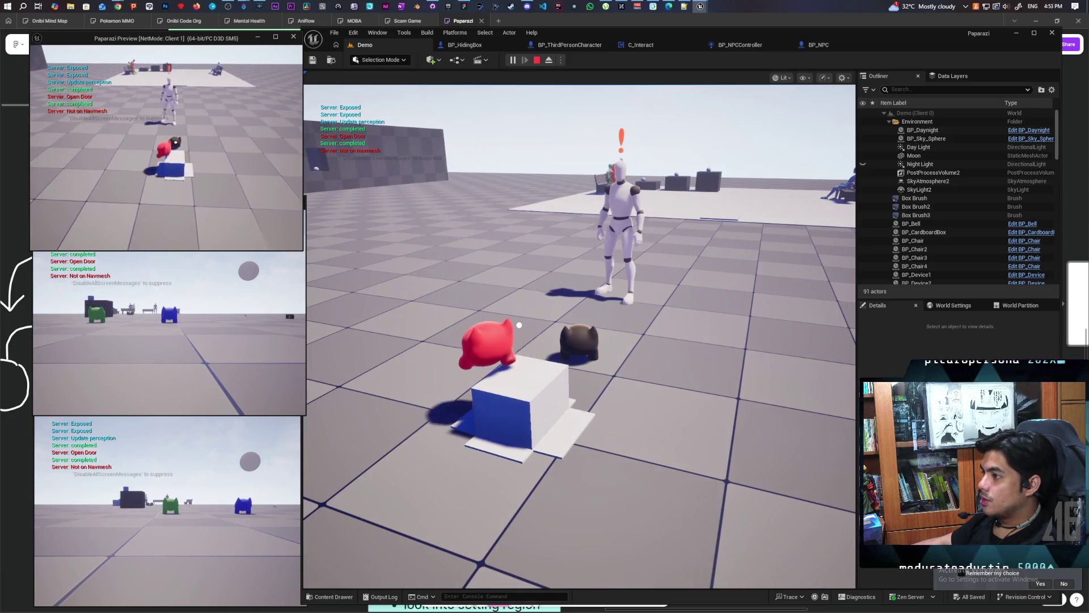
pyautogui.press('s')
pyautogui.press('d')
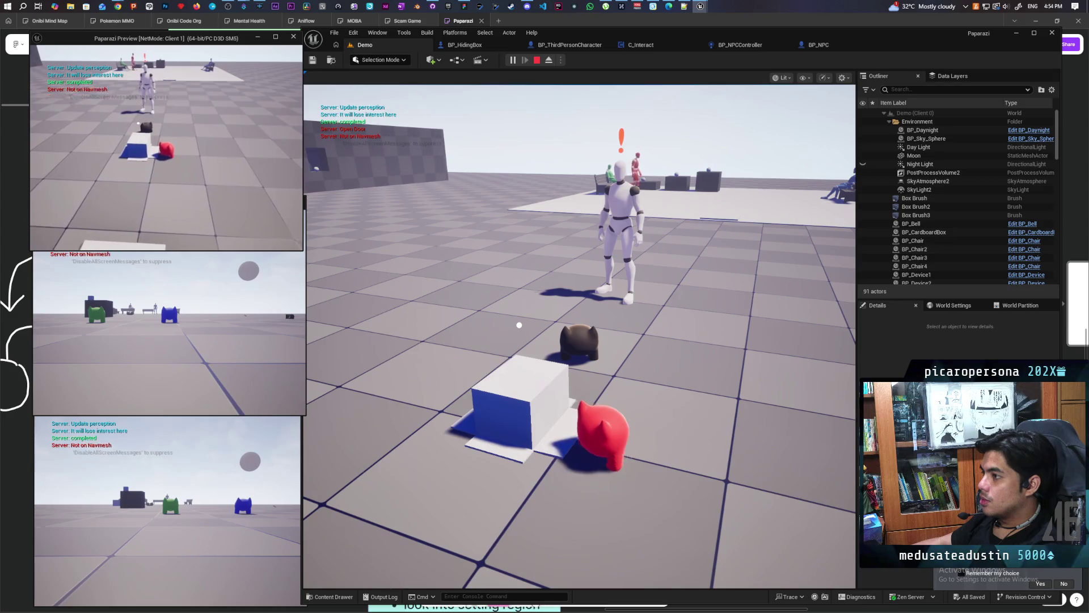
pyautogui.press('a')
pyautogui.press('s')
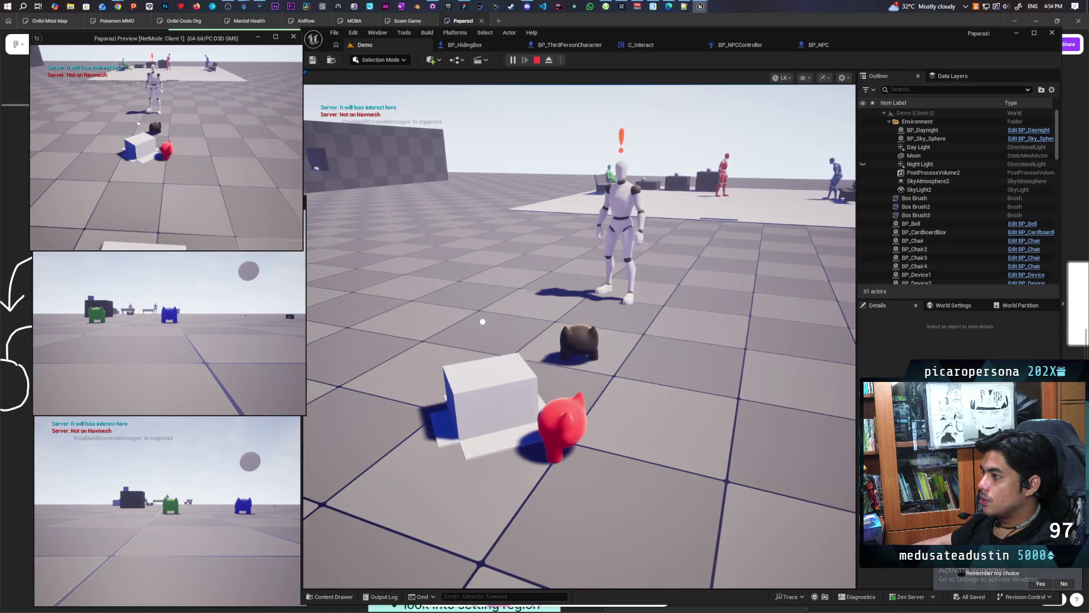
pyautogui.press('a')
pyautogui.press('w')
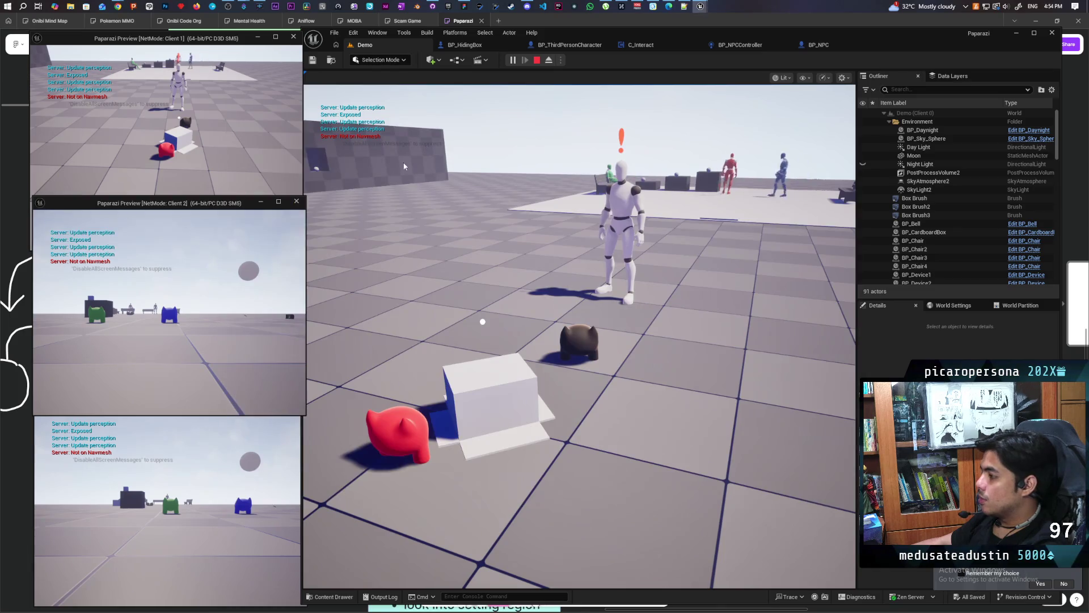
pyautogui.click(404, 165)
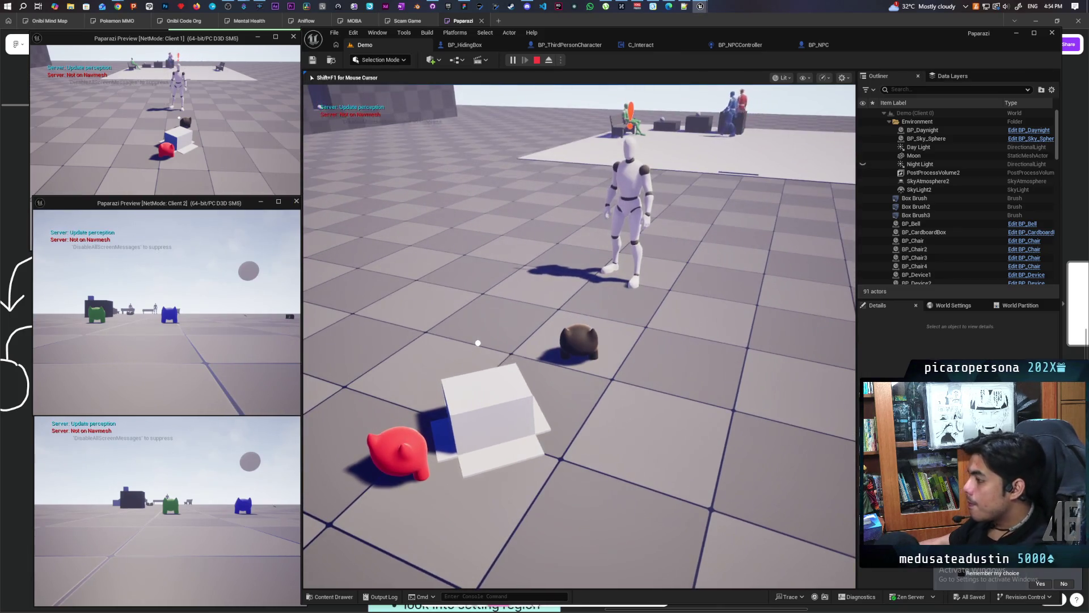
pyautogui.press('p')
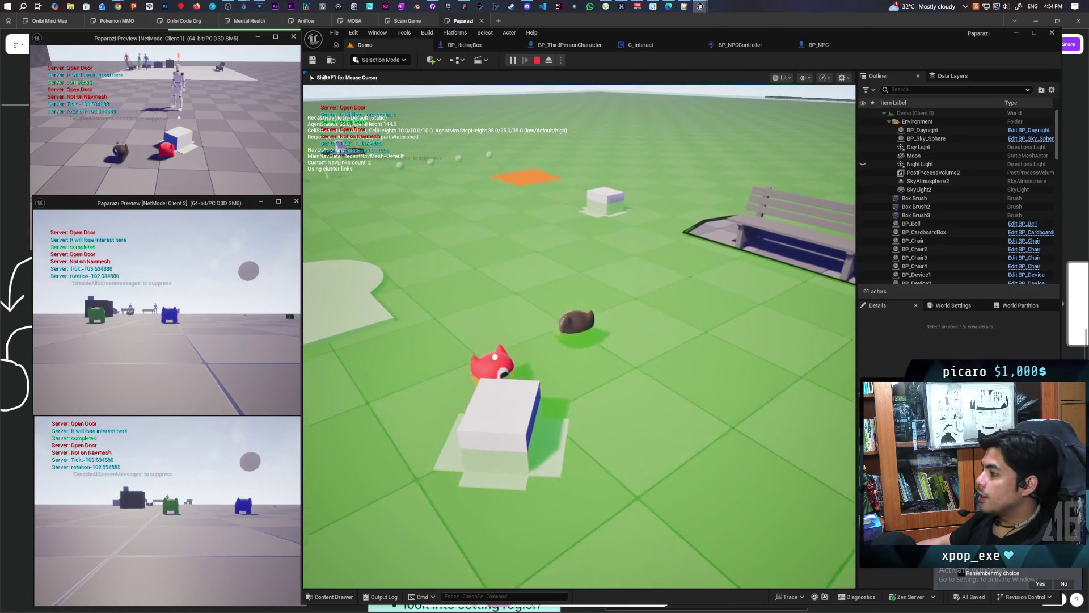
# Step: Walk the cat onto the orange navmesh patch and back toward the hiding box, then end the playtest
pyautogui.press('w')
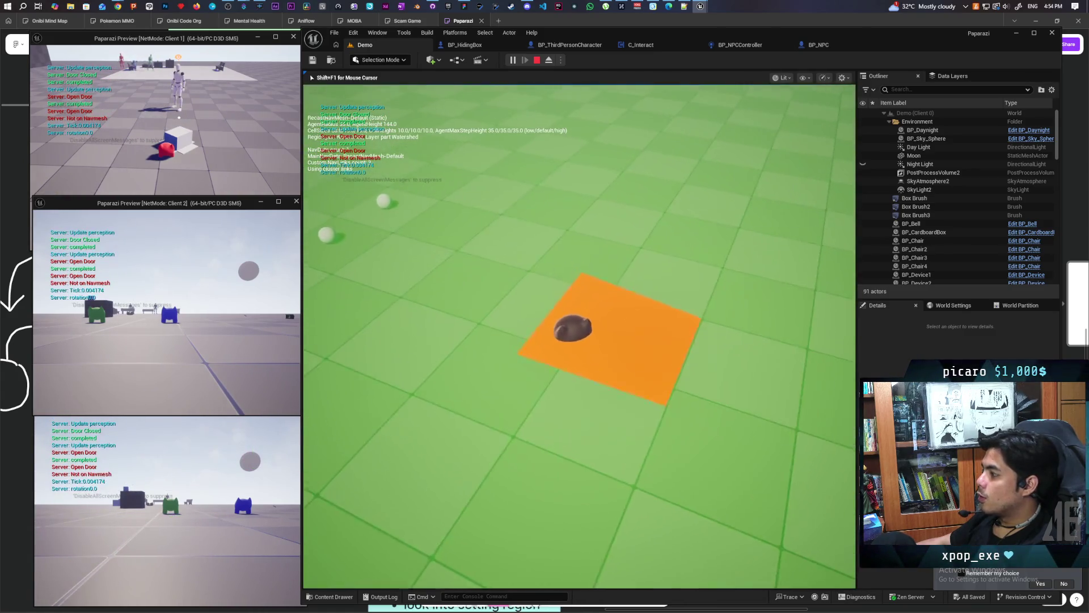
pyautogui.press('w')
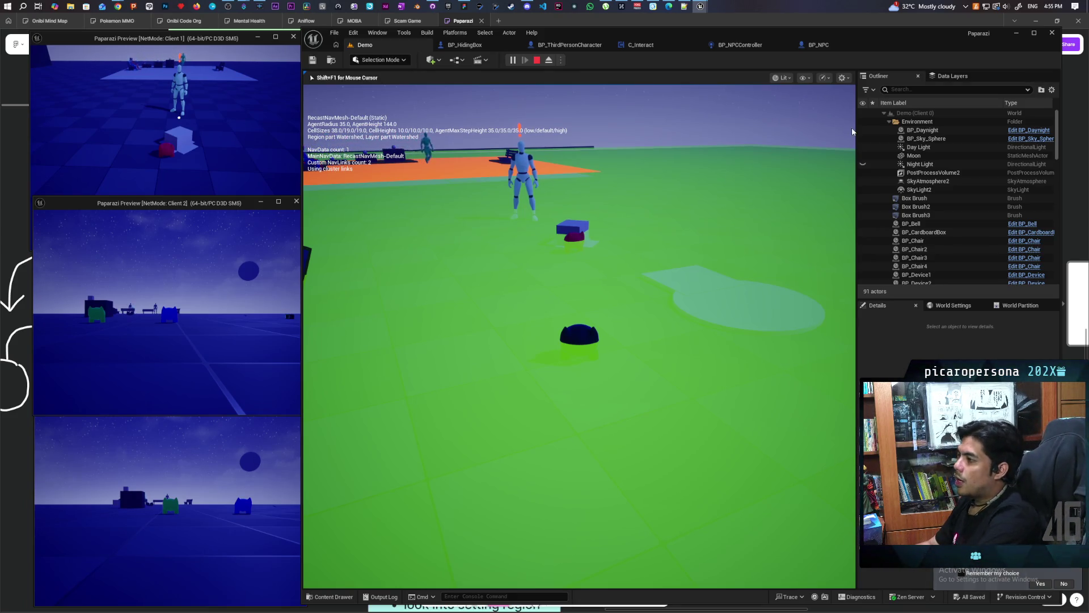
pyautogui.press('Escape')
# Step: Enable Can Affect Navigation Generation in BP_HidingBox class defaults, compile and save, then go back to Demo
pyautogui.click(465, 46)
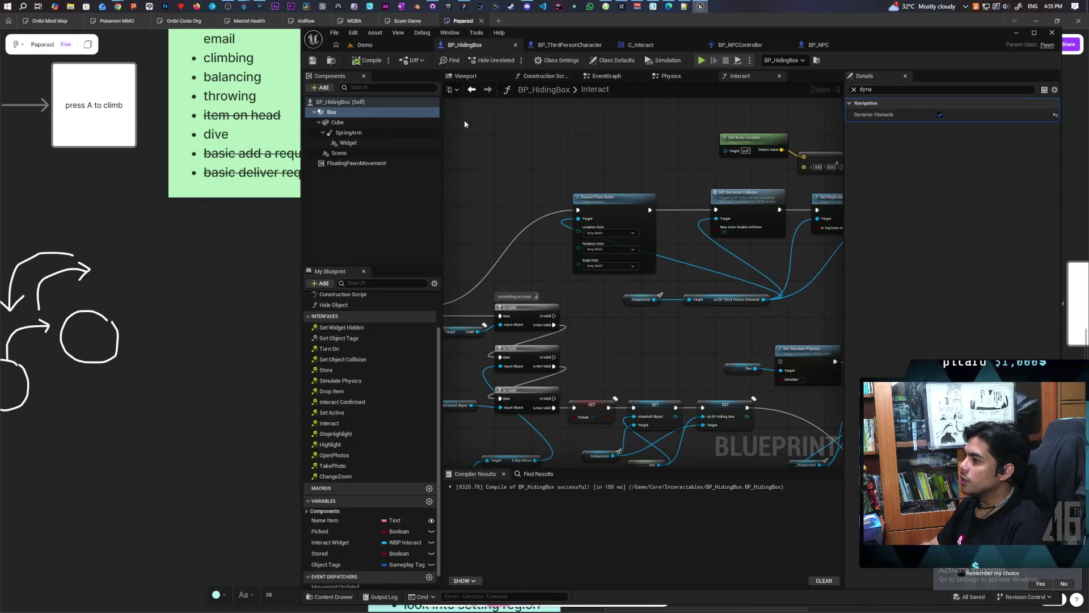
pyautogui.click(400, 102)
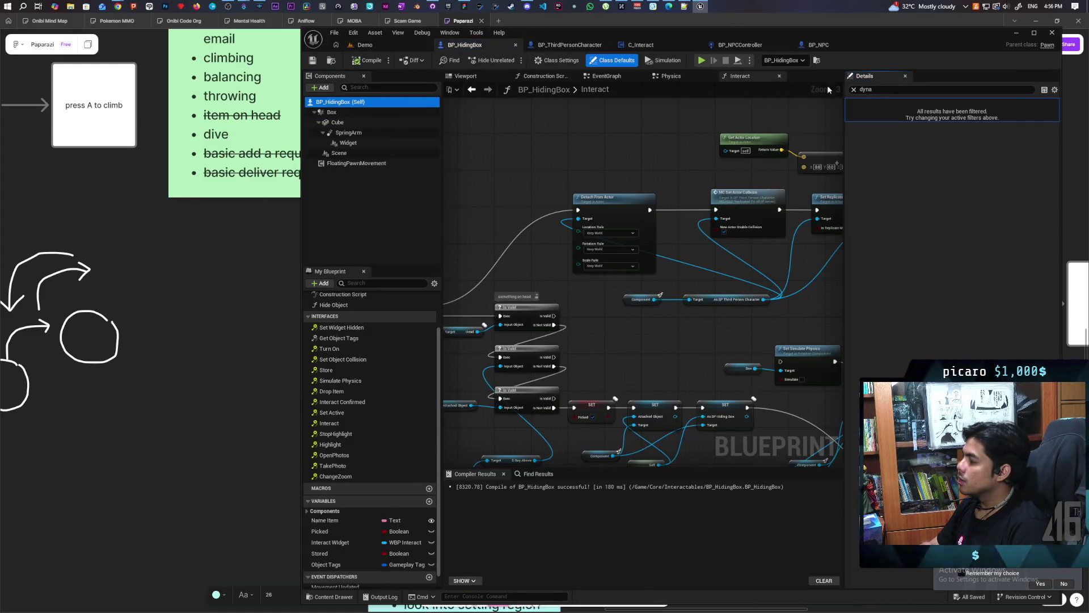
pyautogui.click(854, 89)
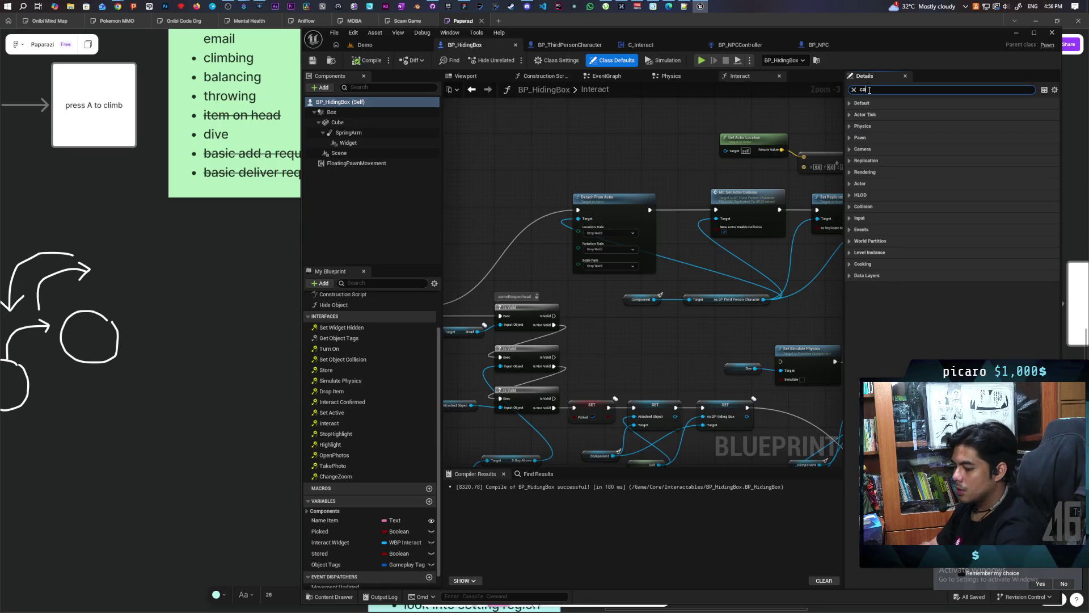
pyautogui.write('n')
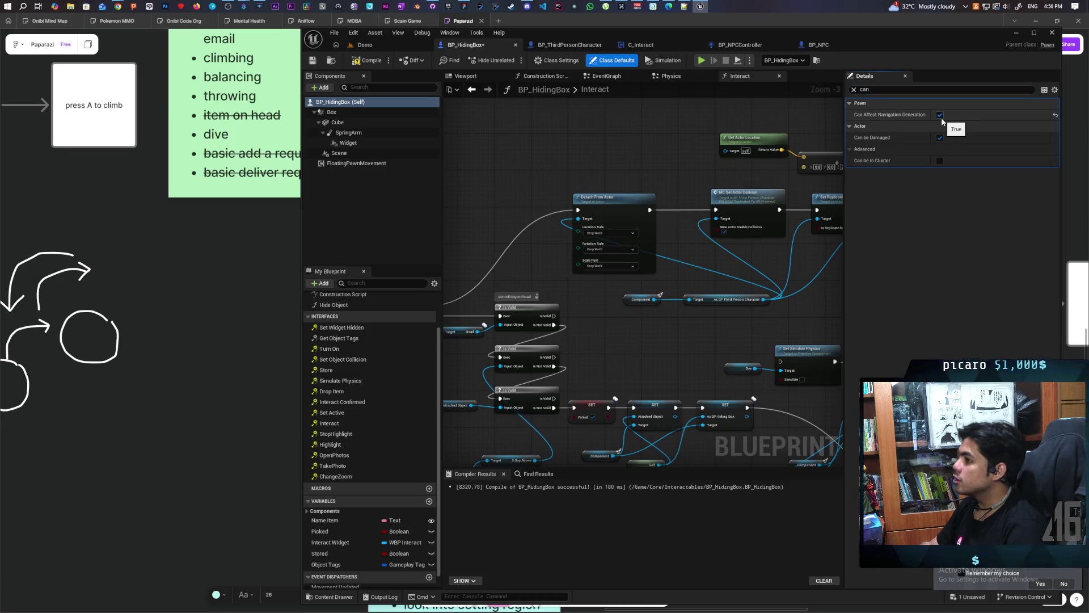
pyautogui.click(359, 63)
pyautogui.click(313, 60)
pyautogui.click(377, 45)
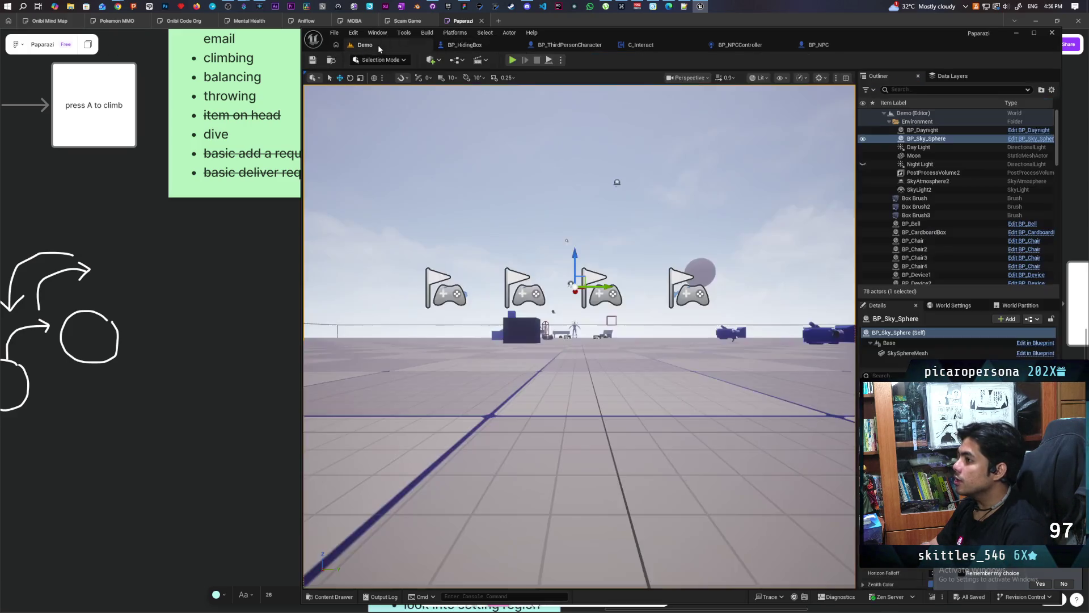
# Step: Start a three-client playtest and walk the main player toward the platform and NPC
pyautogui.hotkey('alt', 'p')
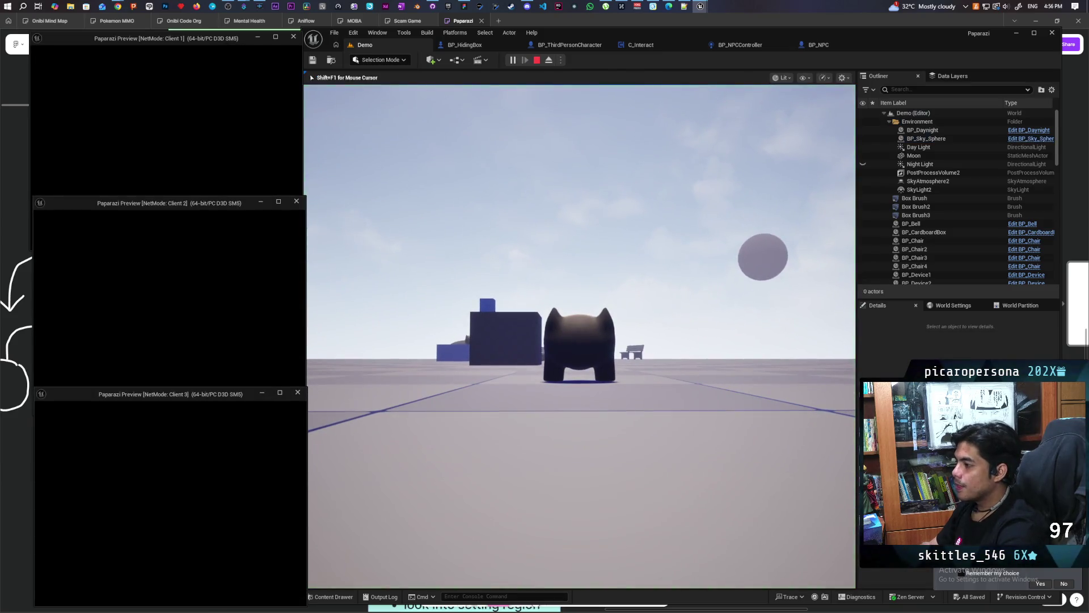
pyautogui.click(490, 386)
pyautogui.press('w')
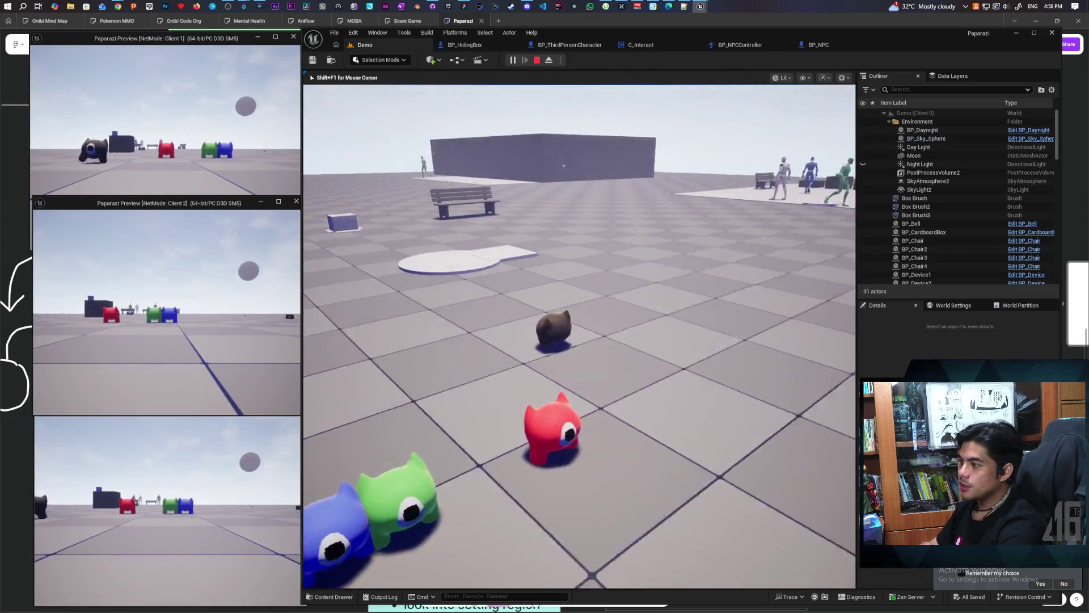
pyautogui.press('w')
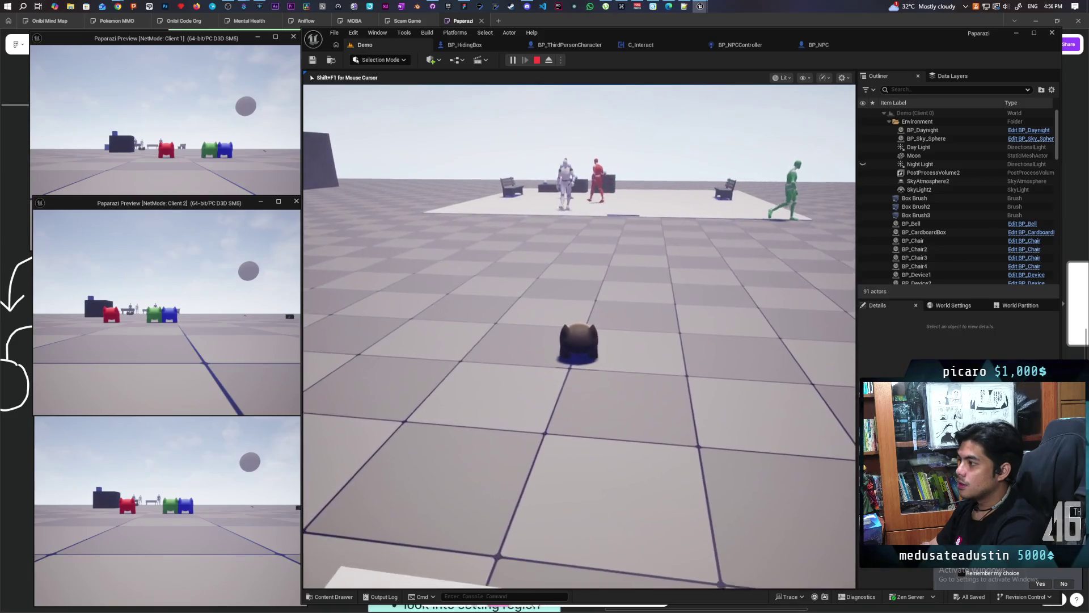
pyautogui.press('w')
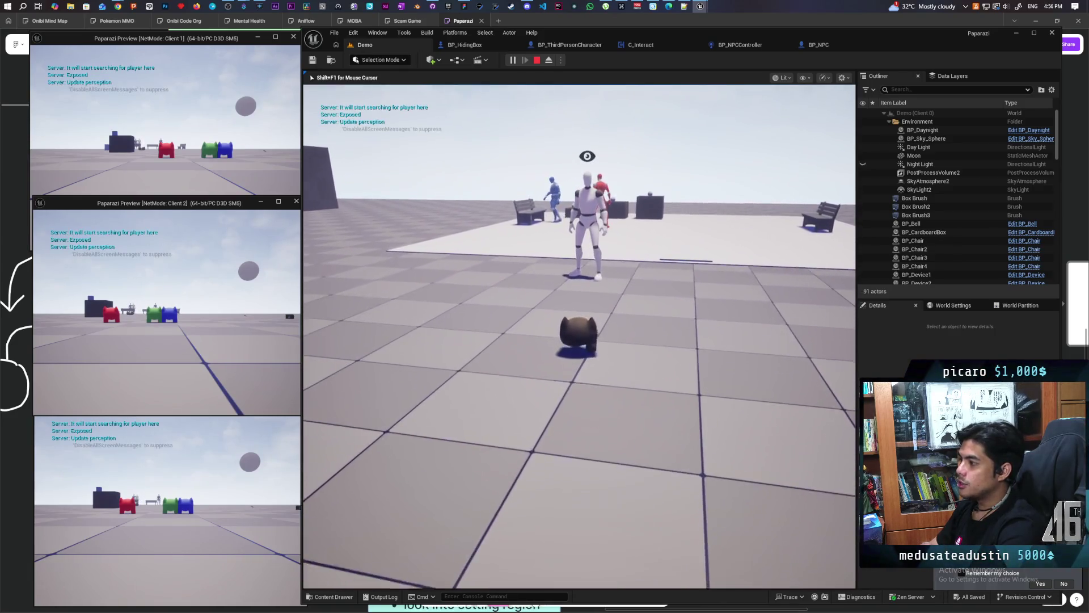
pyautogui.hotkey('shift', 'F1')
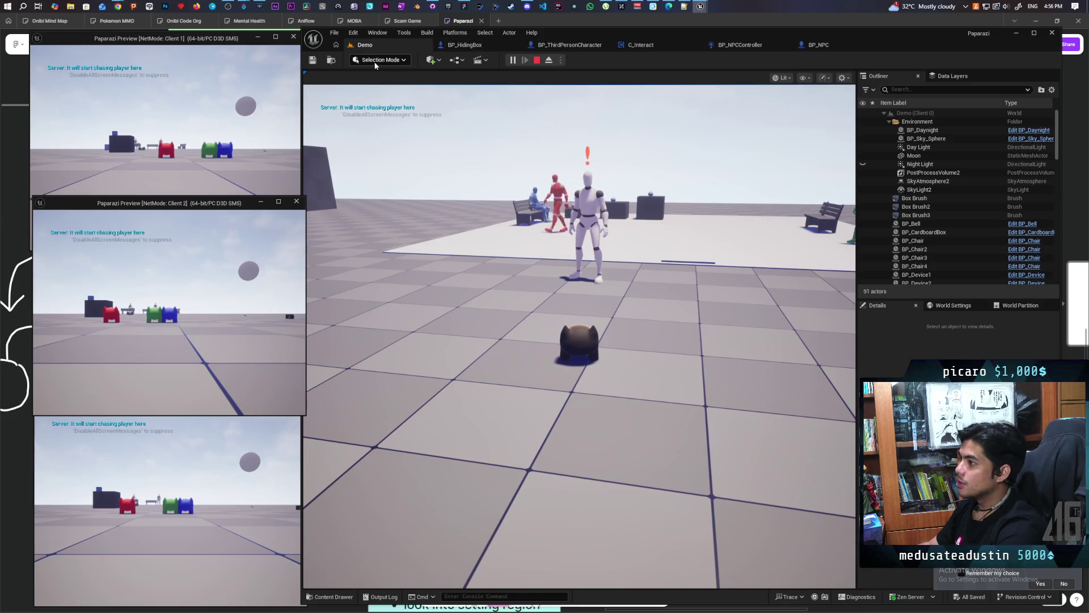
# Step: Walk Client 1 past the white cubes onto the blue box and hide inside it
pyautogui.click(165, 142)
pyautogui.press('w')
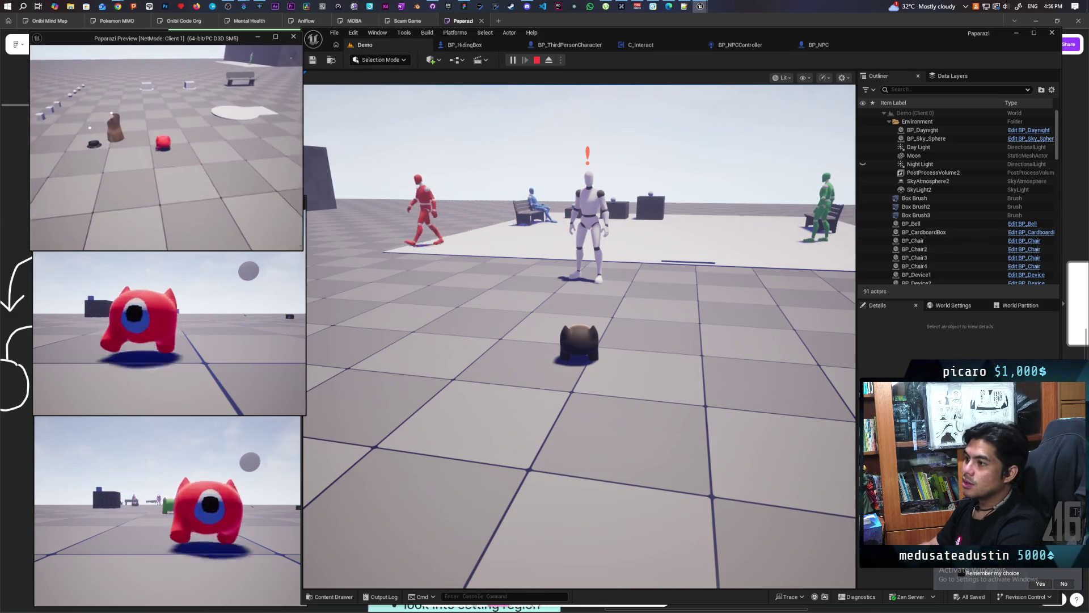
pyautogui.press('w')
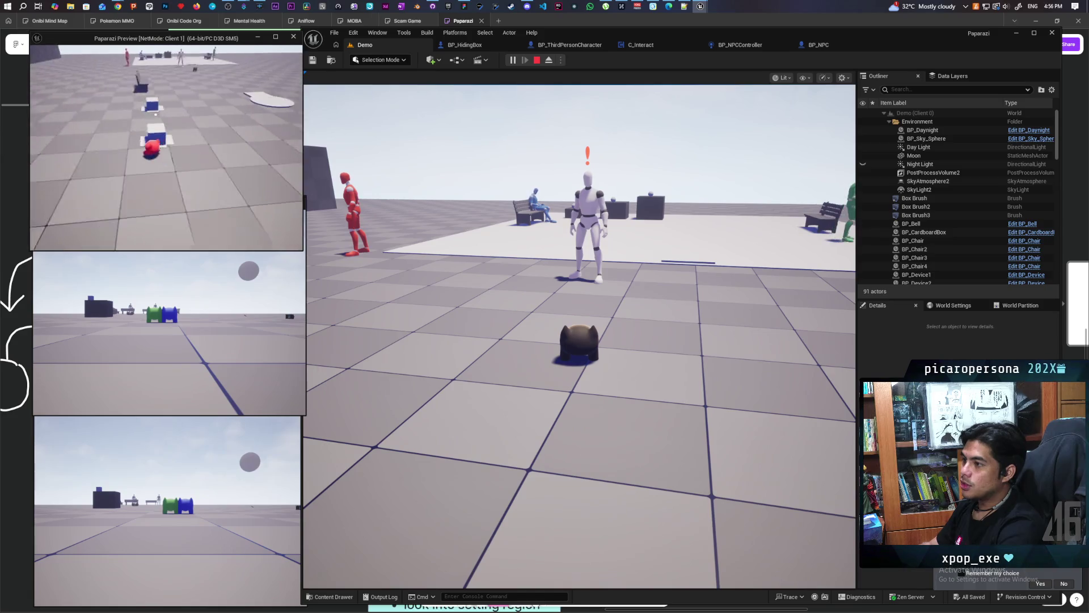
pyautogui.press('w')
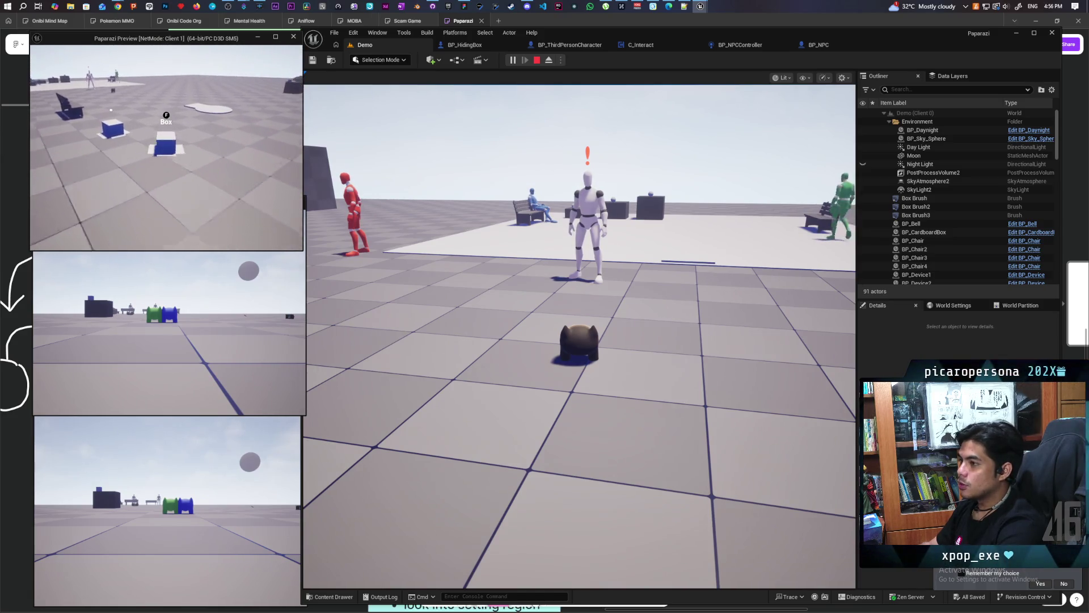
pyautogui.press('f')
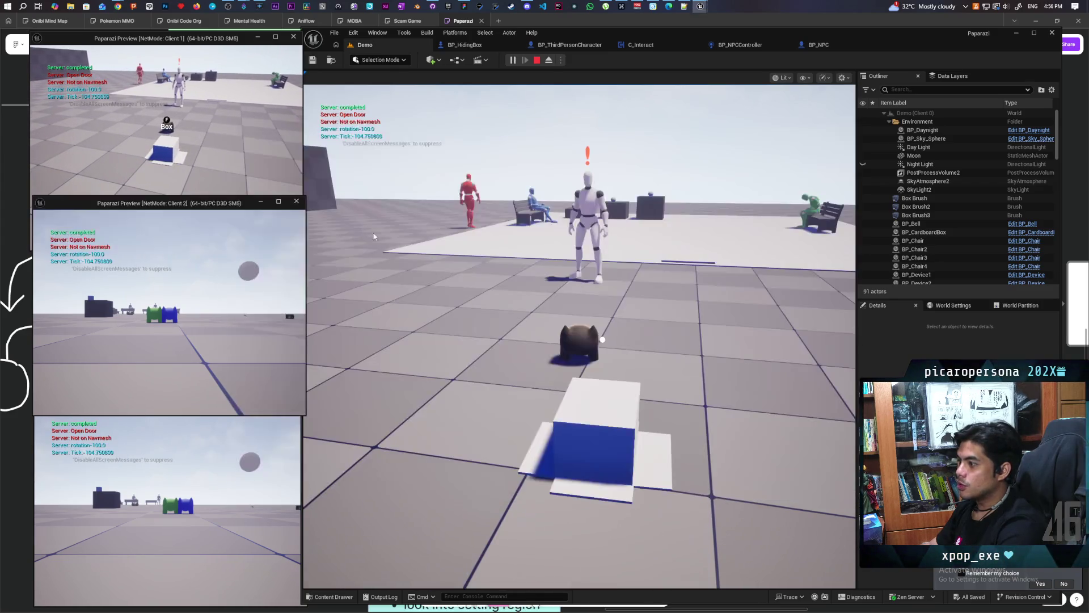
# Step: Show the navigation mesh, bring the red cat out of the box, and move it around the box
pyautogui.click(602, 339)
pyautogui.press('p')
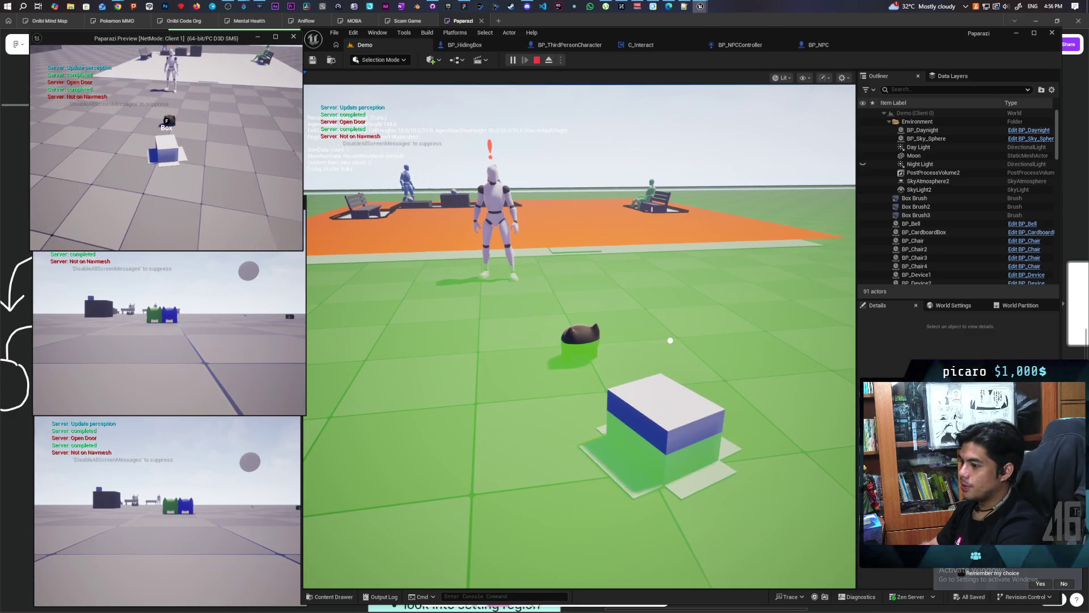
pyautogui.press('f')
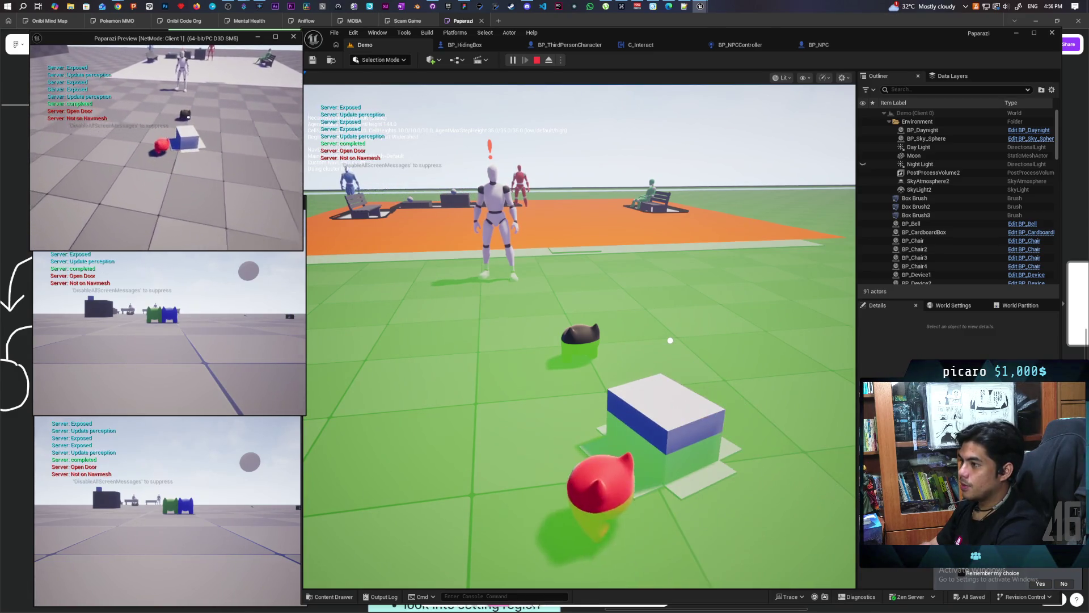
pyautogui.press('a')
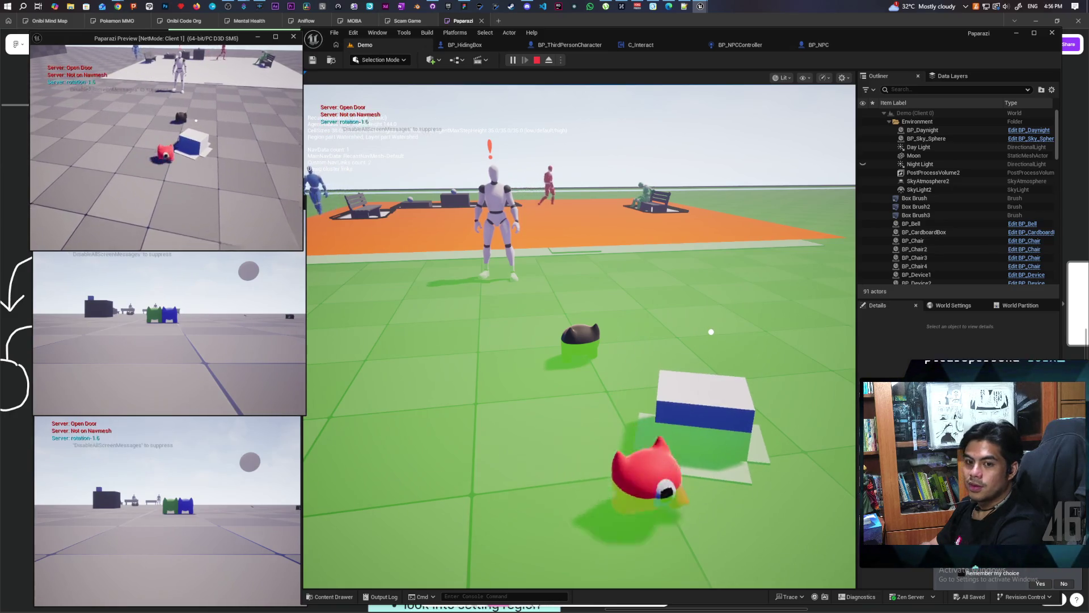
pyautogui.press('a')
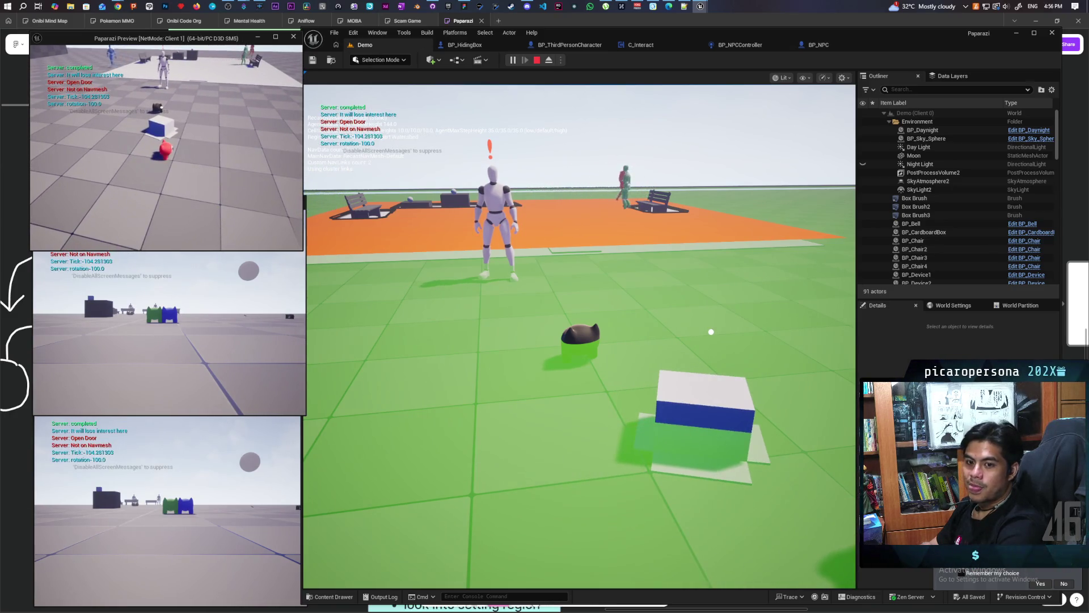
pyautogui.press('w')
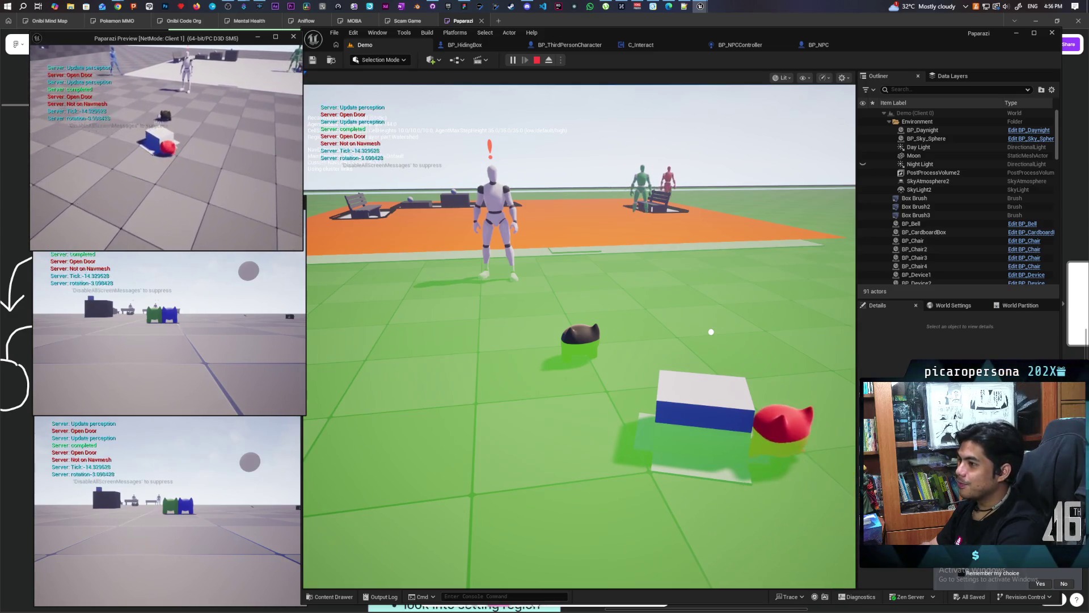
pyautogui.press('a')
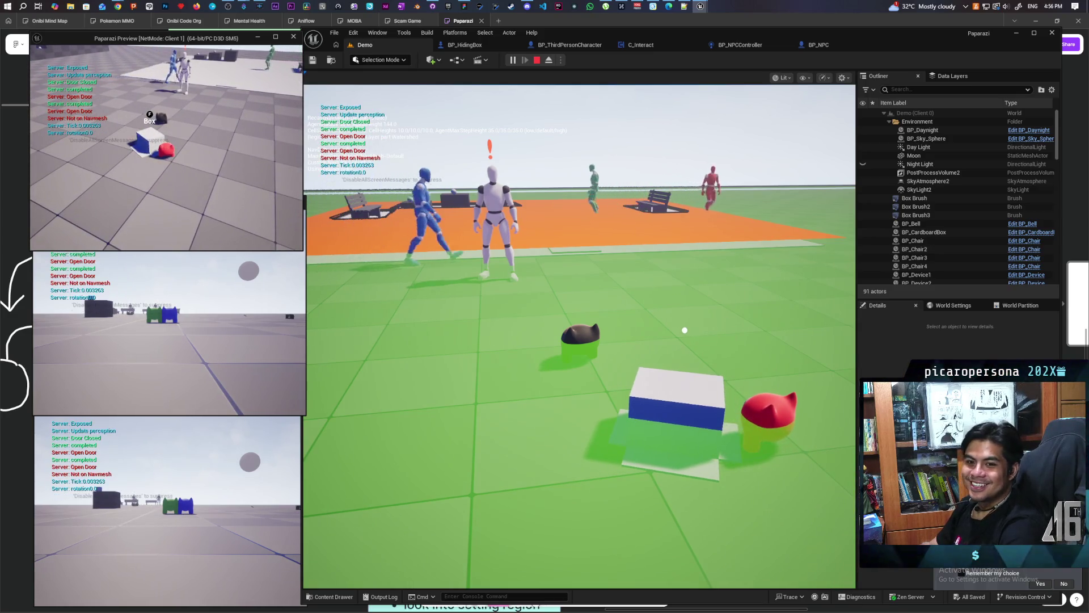